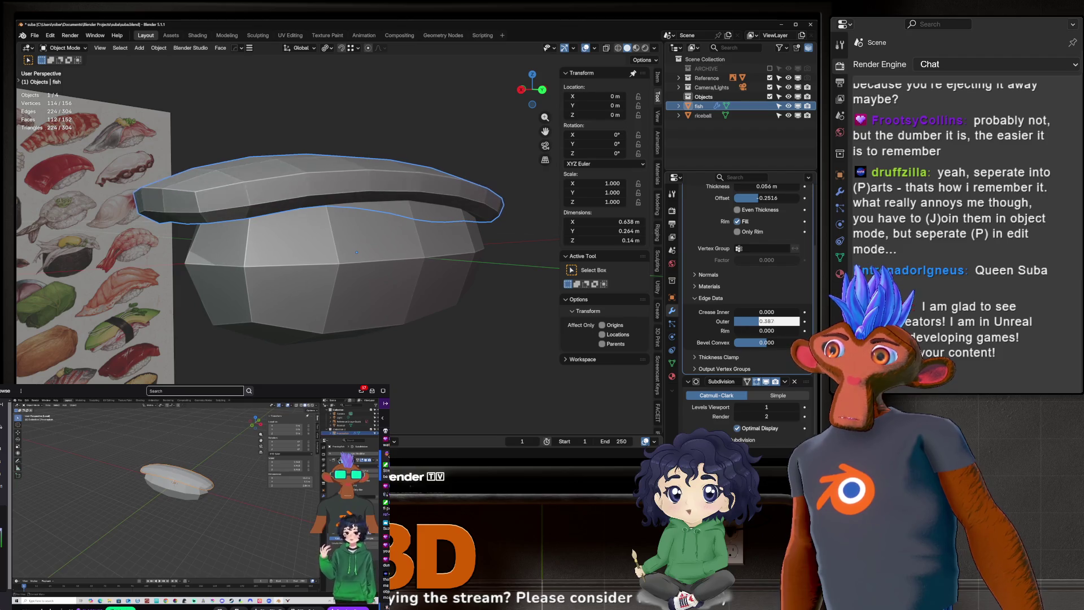
Step: Set the fish slice's Solidify inner edge crease to 0.308 and outer crease to 0
scroll(731, 318, "up", 3)
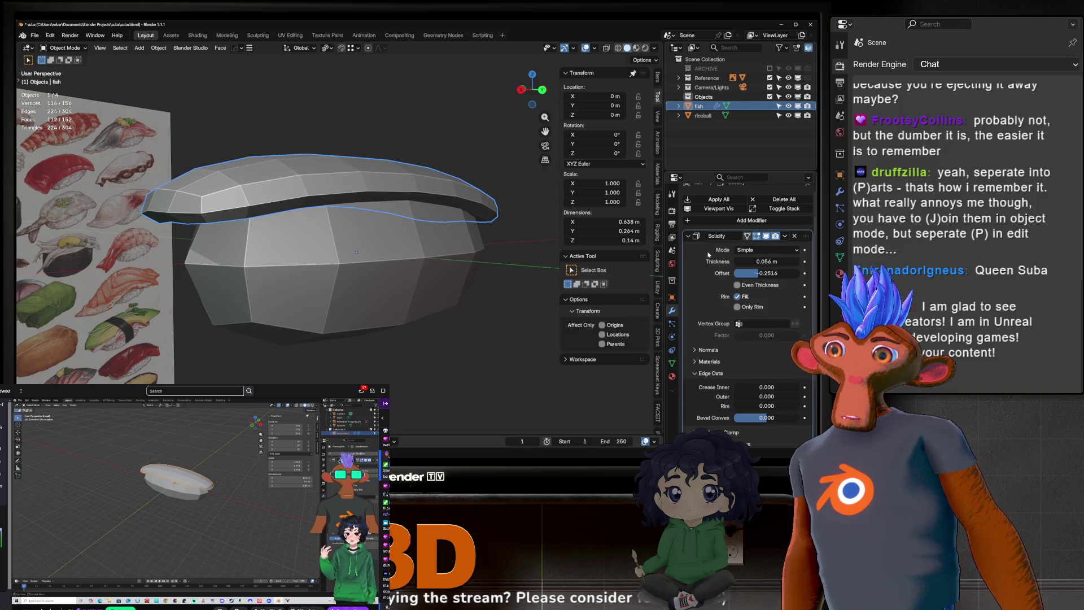
scroll(700, 341, "down", 2)
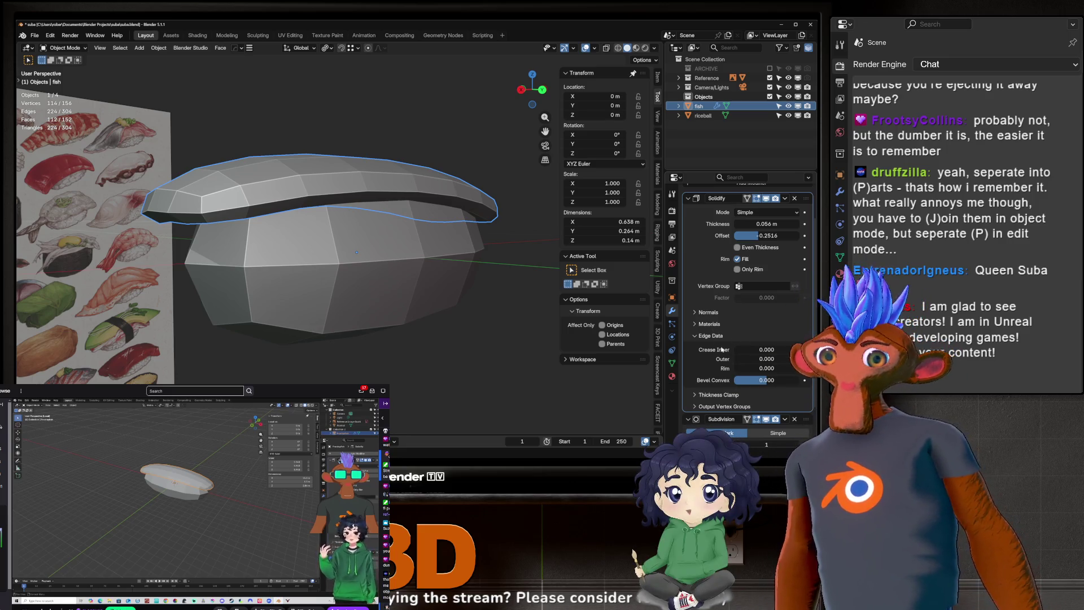
scroll(716, 355, "down", 2)
mouse_move(758, 314)
left_mouse_down()
mouse_move(785, 313)
mouse_move(745, 321)
left_mouse_up()
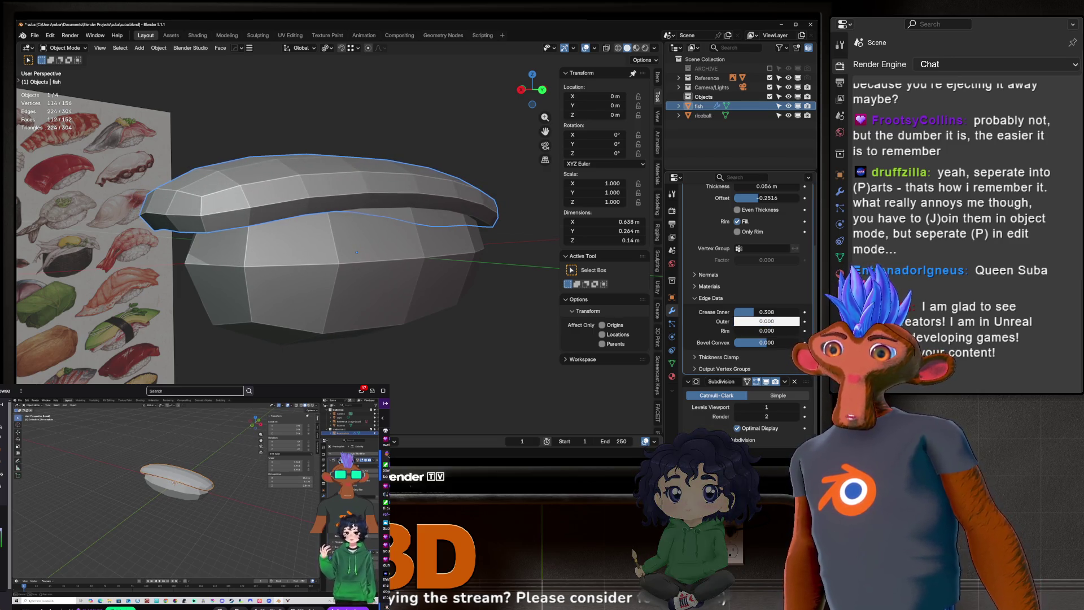
scroll(362, 255, "down", 10)
mouse_move(372, 255)
middle_mouse_down()
mouse_move(413, 265)
mouse_move(384, 186)
middle_mouse_up()
left_click(414, 265)
key("shift+a")
mouse_move(376, 179)
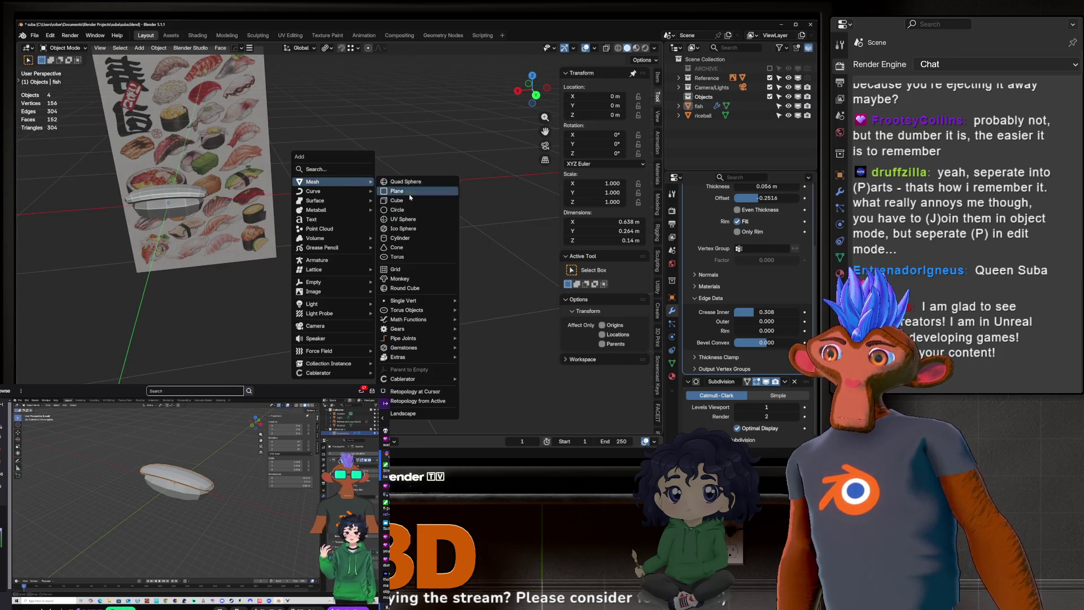
left_click(396, 198)
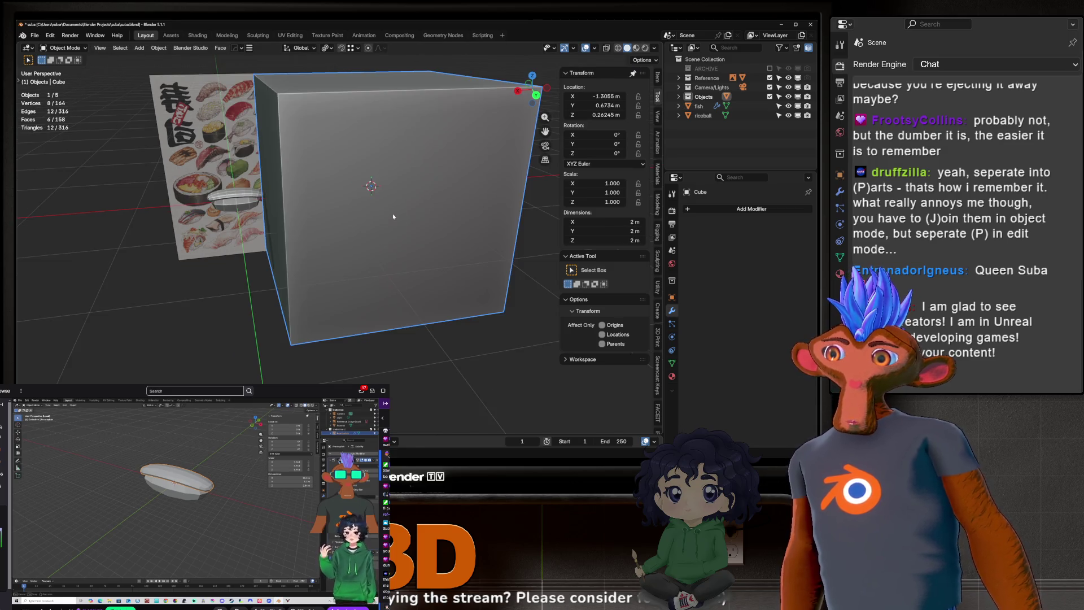
key("g")
key("x")
left_click(565, 216)
scroll(452, 217, "down", 3)
mouse_move(452, 216)
middle_mouse_down("shift")
mouse_move(182, 219)
mouse_move(313, 216)
middle_mouse_up("shift")
key("ctrl+2")
scroll(308, 221, "up", 3)
scroll(358, 213, "down", 2)
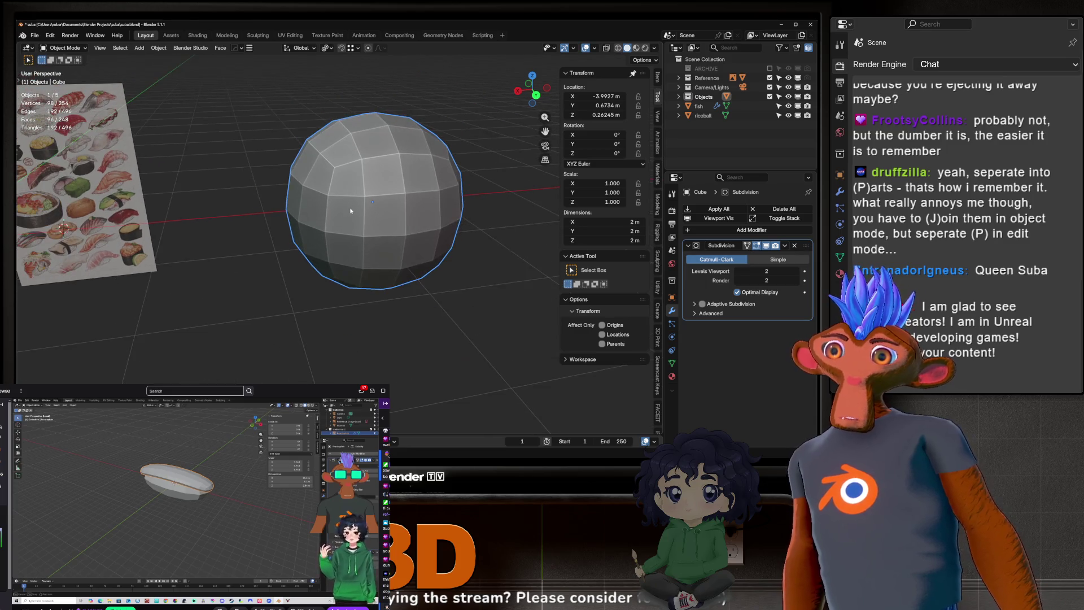
key("Tab")
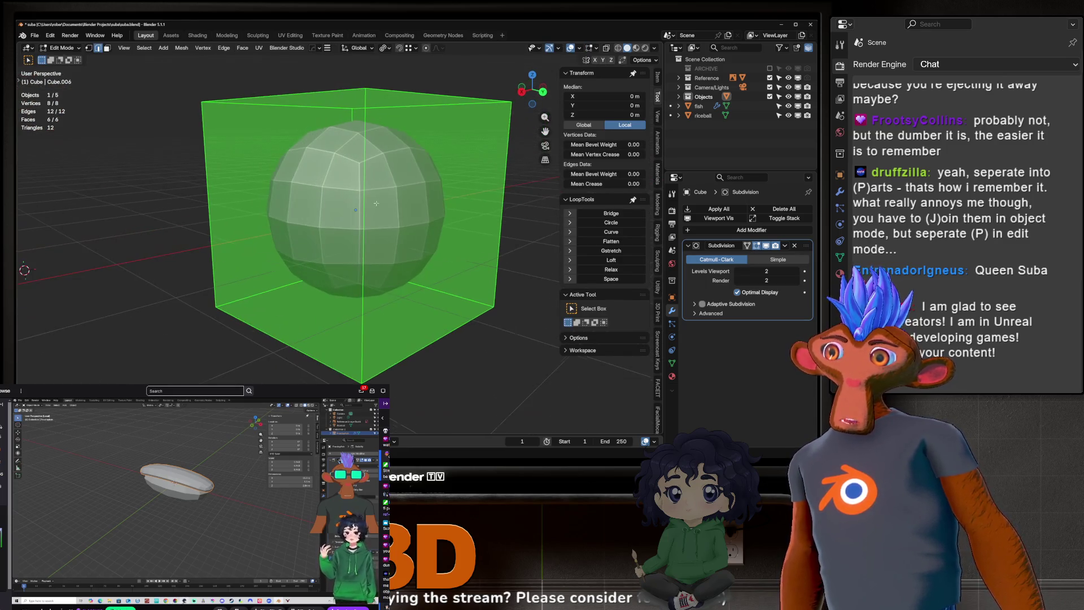
left_click(420, 92)
middle_click_drag(421, 93, 343, 179)
scroll(325, 142, "up", 2)
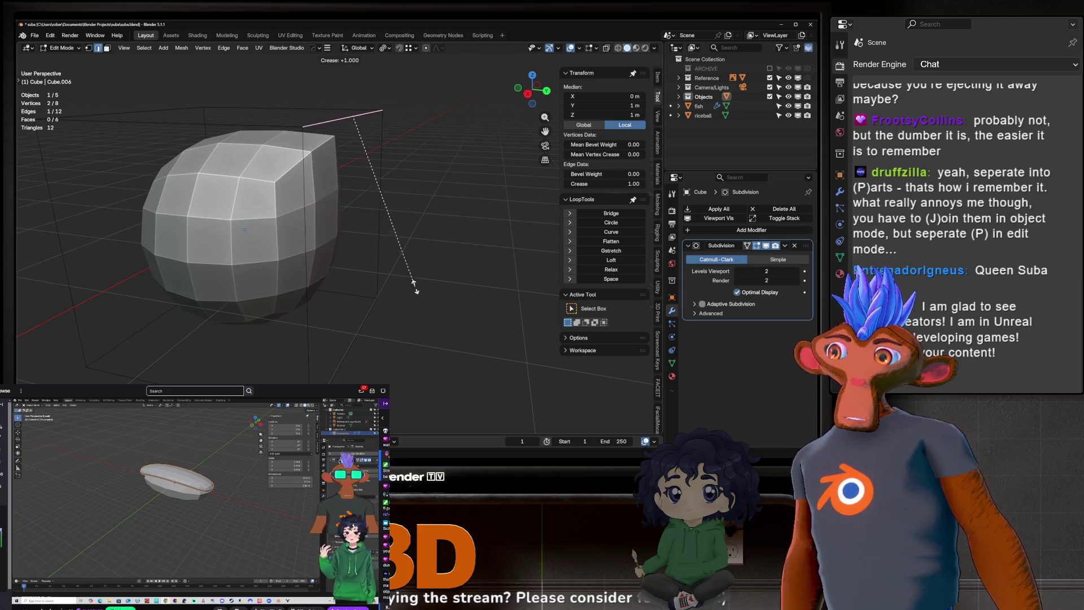
right_click(304, 179)
left_click(263, 131, "shift")
left_click(182, 108, "shift")
left_click(237, 108, "shift")
key("shift+e")
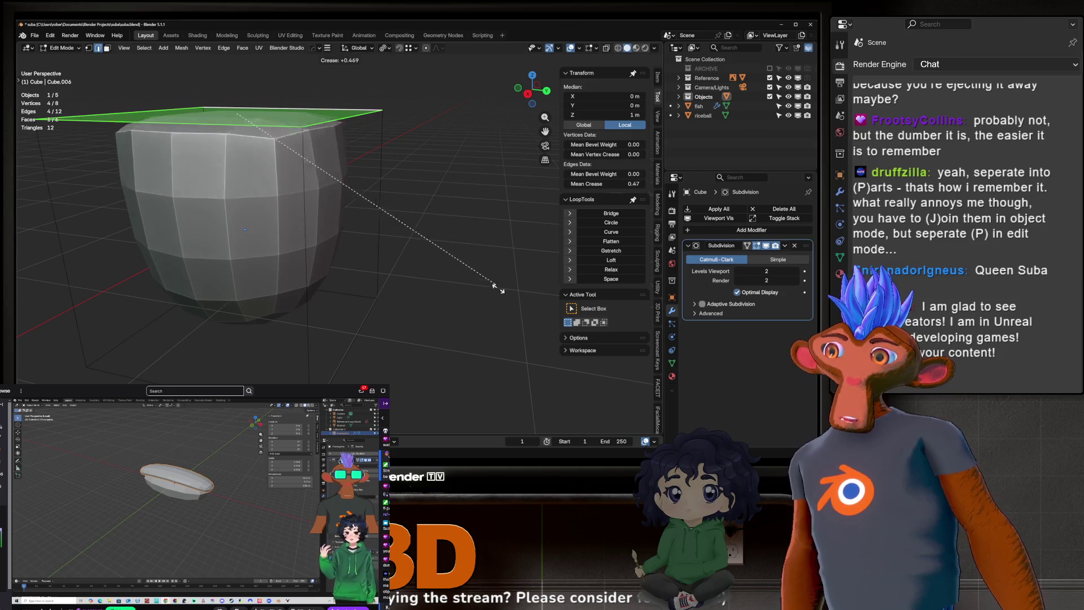
left_click(150, 105)
key("Tab")
key("KP_Decimal")
key("KP_7")
mouse_move(486, 254)
middle_mouse_down()
mouse_move(498, 168)
mouse_move(350, 166)
middle_mouse_up()
key("Tab")
scroll(360, 139, "down", 3)
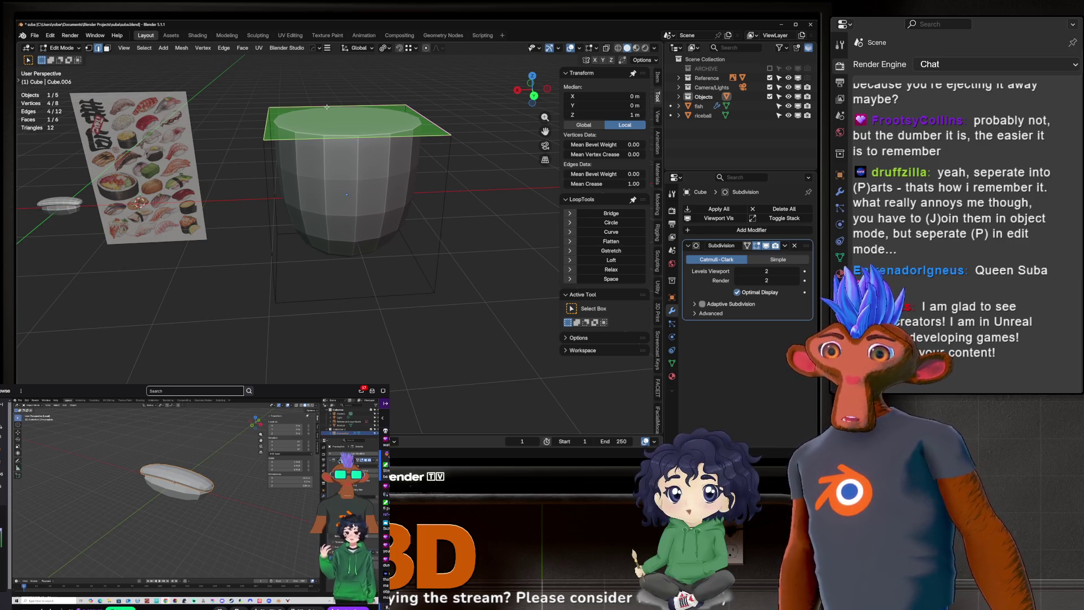
key("Tab")
key("Delete")
middle_click_drag(327, 107, 392, 259)
scroll(393, 258, "up", 3)
Step: Bring back the deleted cup-shaped cube with undo
left_click(354, 183)
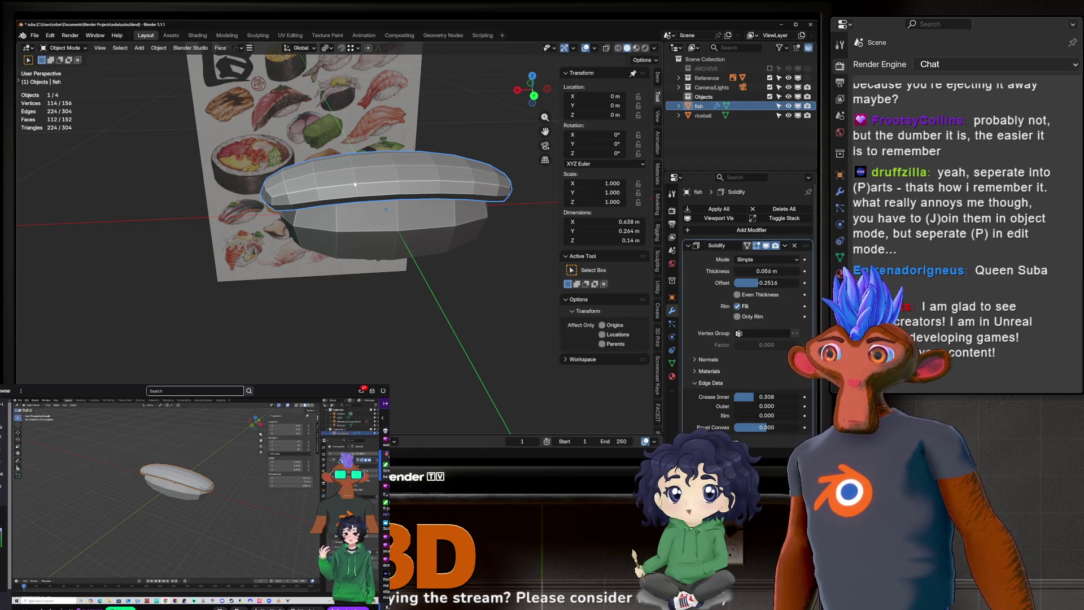
mouse_move(344, 324)
middle_mouse_down()
mouse_move(334, 207)
mouse_move(345, 179)
middle_mouse_up()
middle_click_drag(399, 209, 373, 240, "shift")
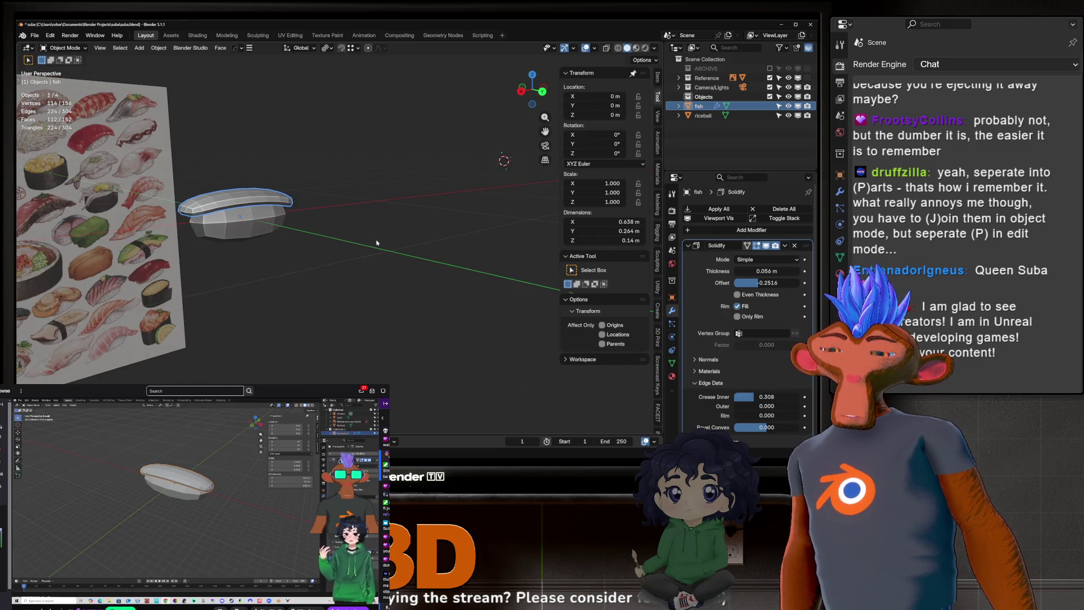
key("Tab")
key("Tab")
scroll(398, 255, "up", 5)
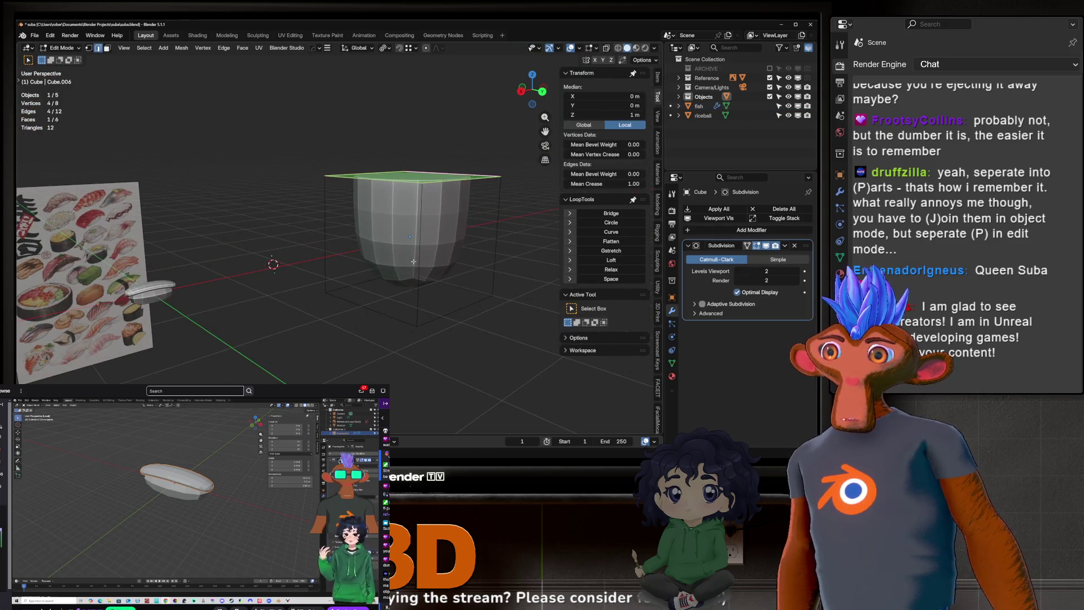
key("Tab")
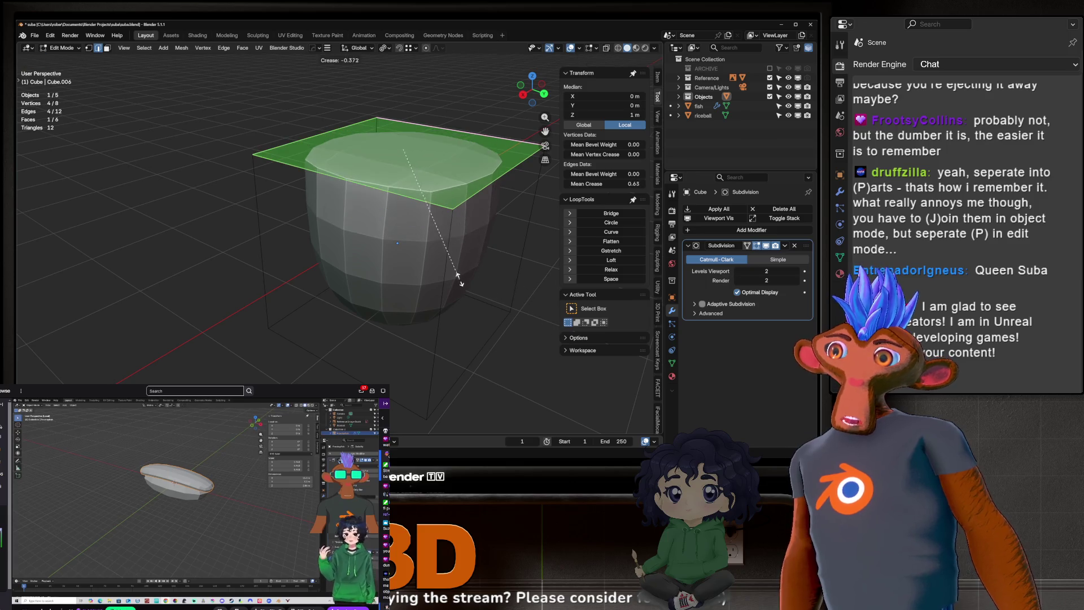
key("ctrl+z")
scroll(398, 242, "down", 3)
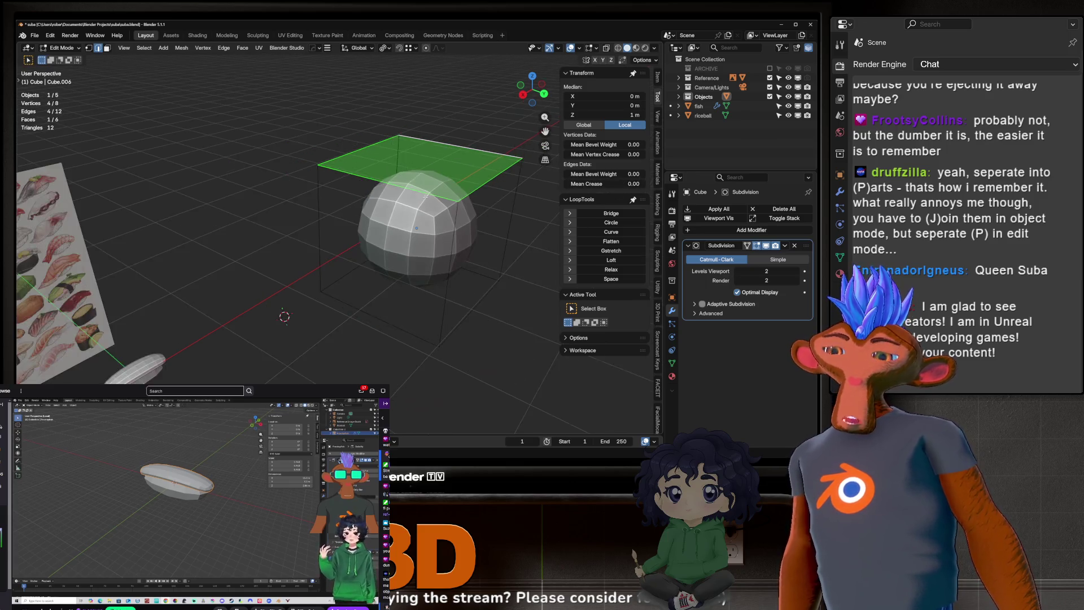
middle_click_drag(398, 243, 324, 197)
Step: Add an edge loop near the cup's top, then delete it again
key("ctrl+r")
left_click(324, 196)
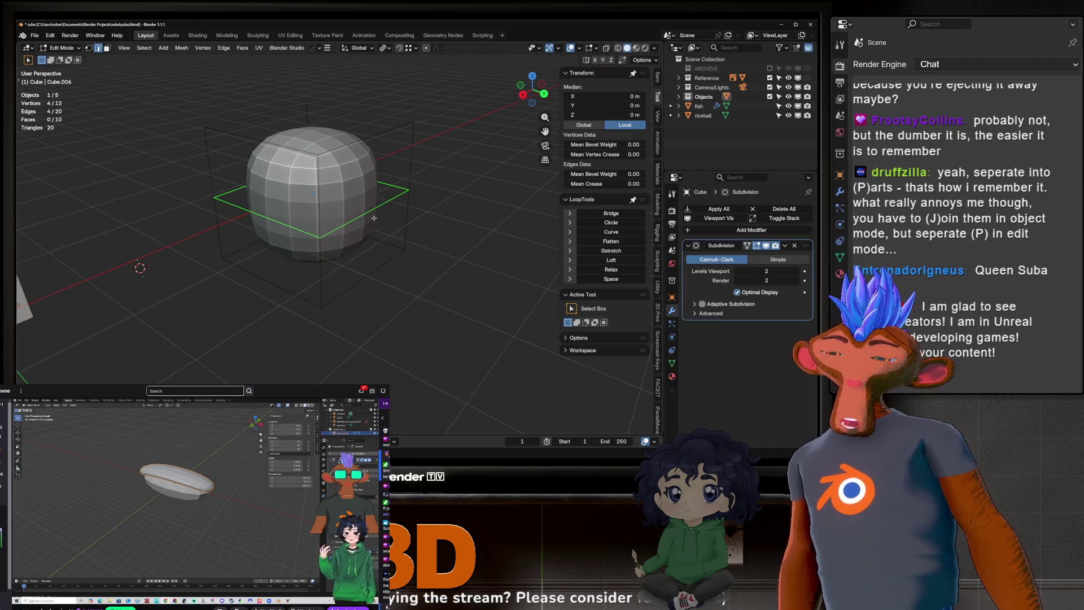
key("g")
key("g")
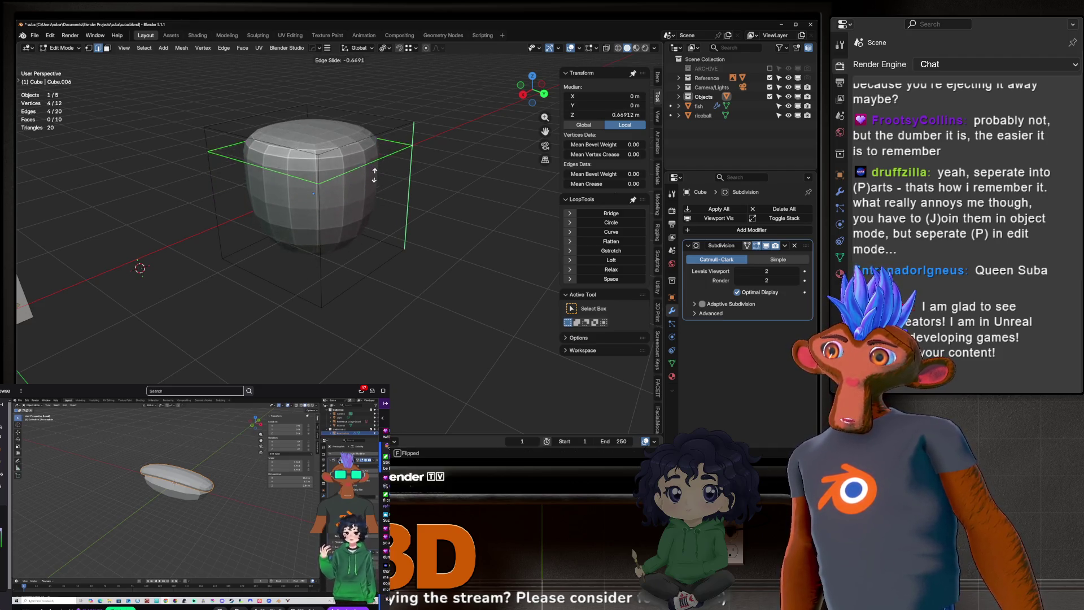
left_click(375, 148)
middle_click_drag(375, 148, 384, 183)
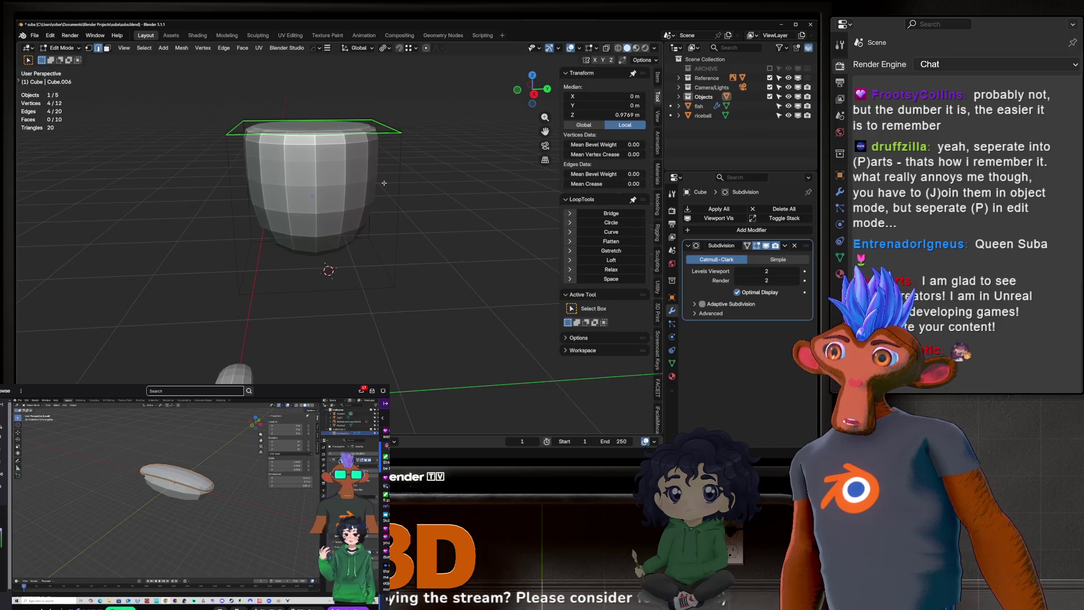
key("x")
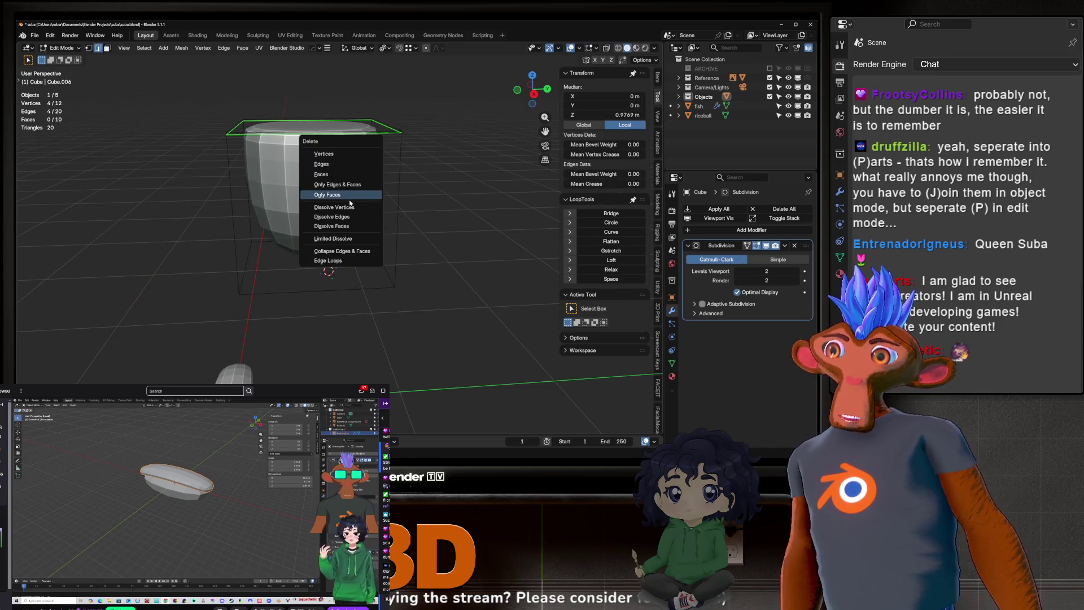
left_click(347, 206)
Step: Crease the cup's top face edges to about 0.47, then delete the cup object
key("3")
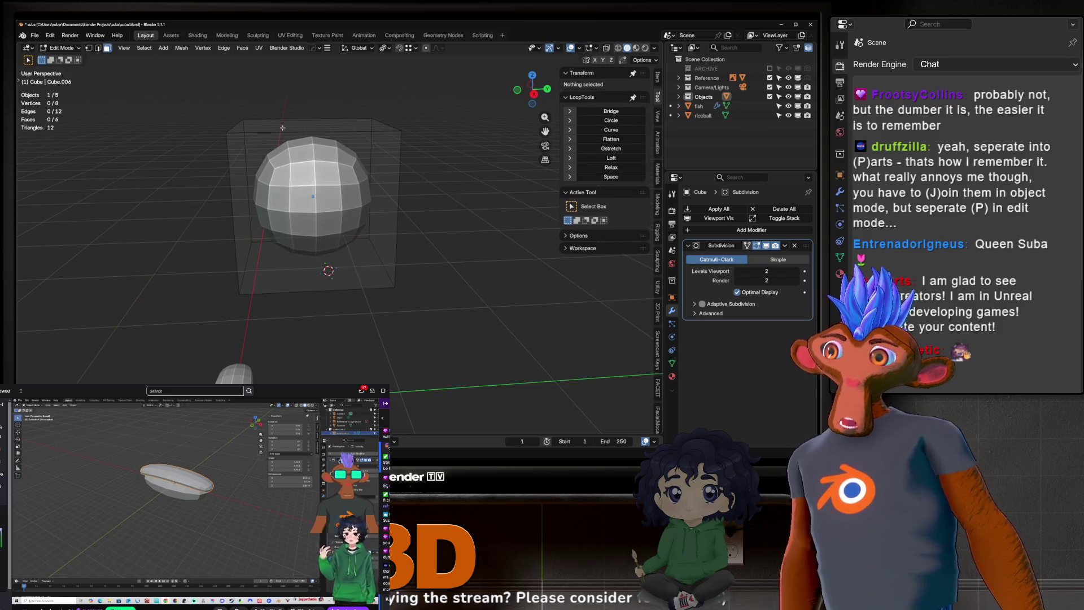
key("a")
left_click(311, 127)
key("shift+e")
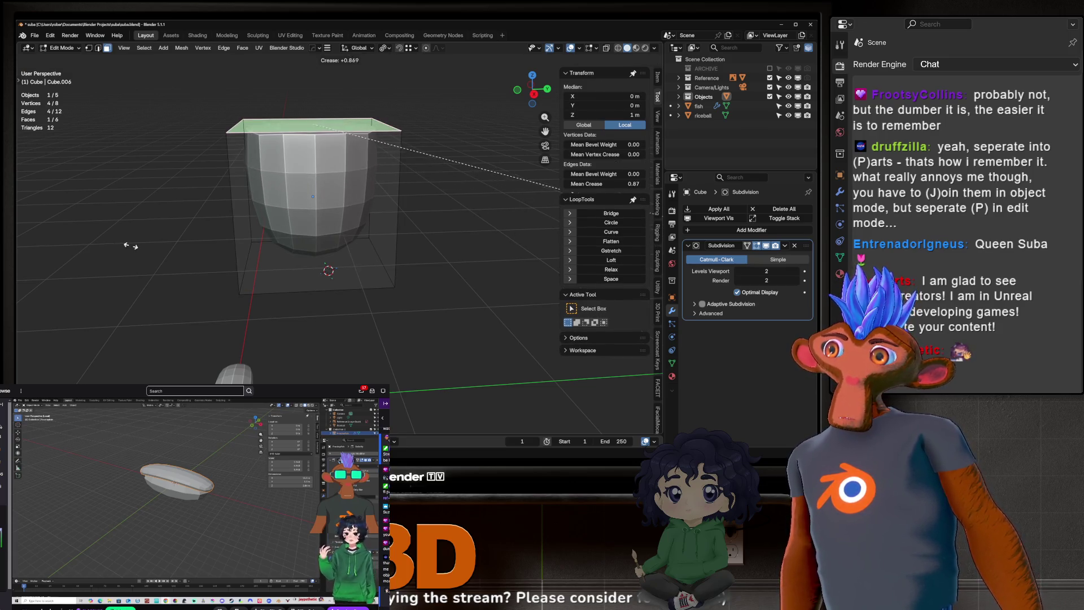
left_click(200, 249)
key("shift+e")
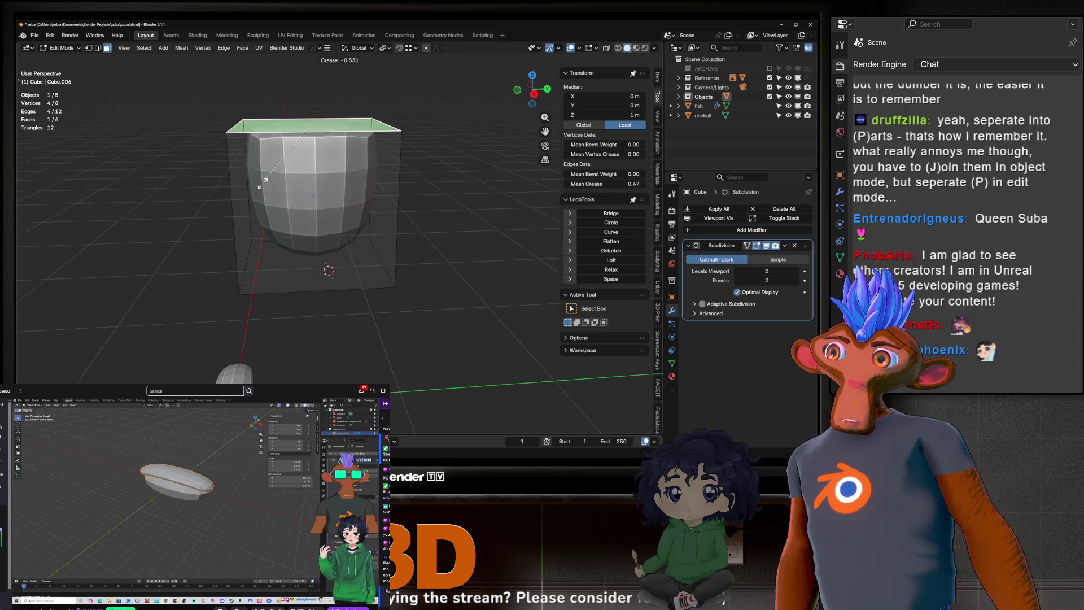
left_click(329, 248)
key("Tab")
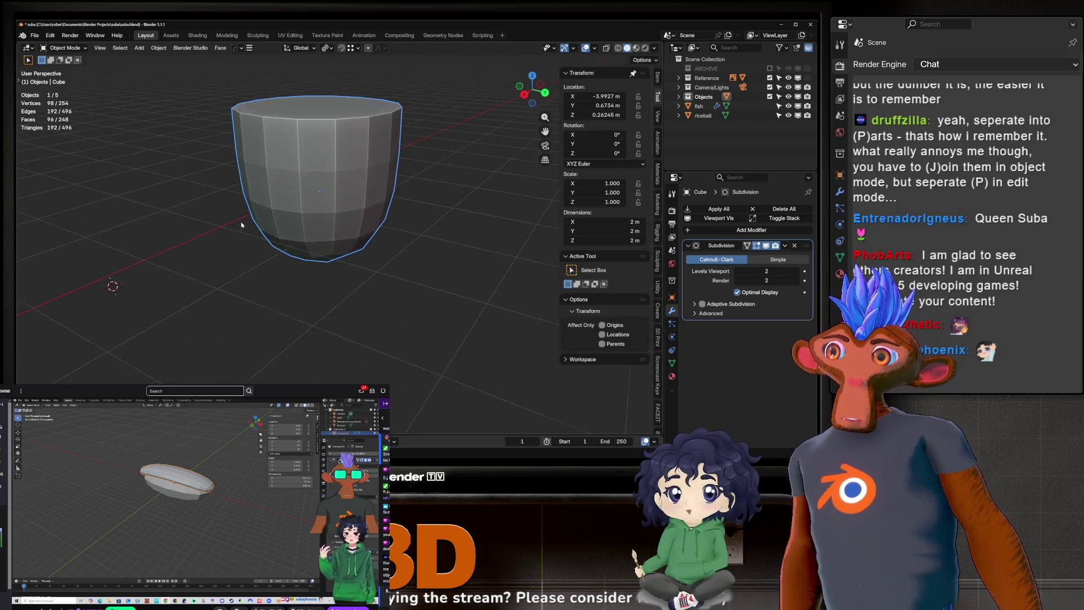
key("Delete")
scroll(331, 254, "up", 5)
Step: Select the fish slice and set its Solidify inner edge crease to 0.214
scroll(325, 254, "down", 5)
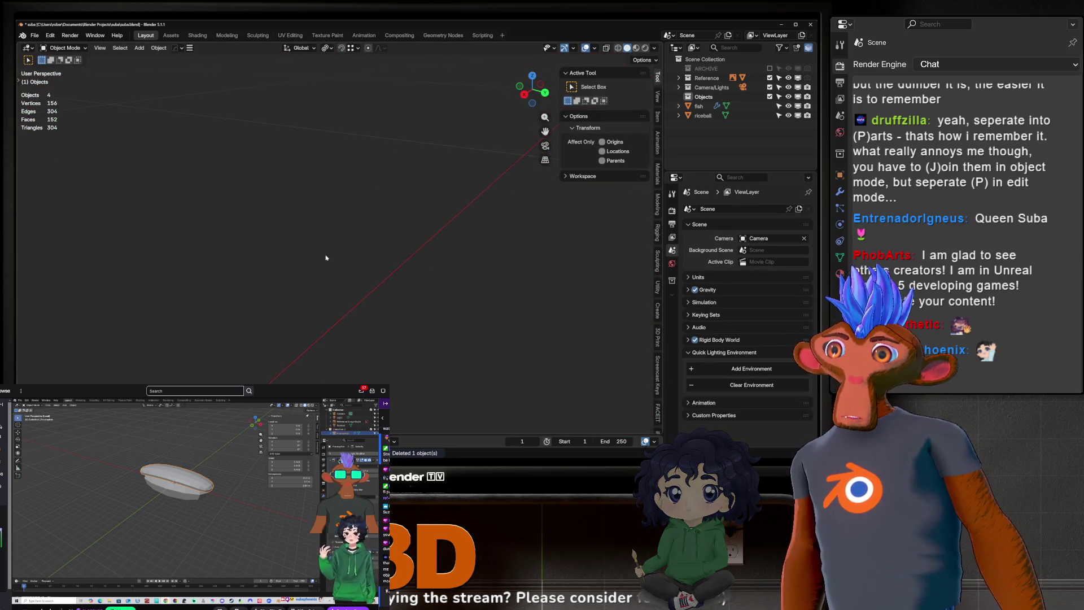
left_click(303, 267)
scroll(303, 266, "up", 3)
scroll(267, 280, "up", 2)
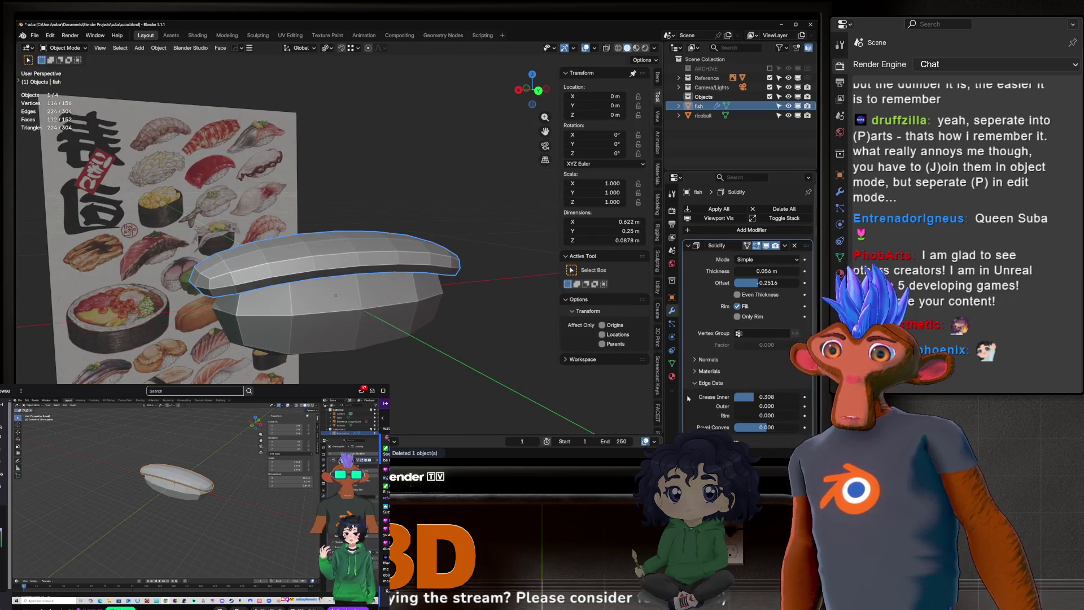
mouse_move(430, 293)
middle_mouse_down()
mouse_move(457, 321)
mouse_move(442, 307)
middle_mouse_up()
mouse_move(752, 397)
left_mouse_down()
mouse_move(729, 398)
mouse_move(802, 406)
mouse_move(729, 414)
mouse_move(780, 415)
mouse_move(734, 415)
mouse_move(752, 415)
mouse_move(757, 396)
mouse_move(768, 397)
mouse_move(735, 416)
mouse_move(785, 410)
mouse_move(768, 410)
left_mouse_up()
Step: Compare the fish with the reference and fine-tune its outer crease to 0.266
scroll(226, 288, "up", 3)
key("KP_2")
key("KP_2")
mouse_move(355, 347)
middle_mouse_down()
mouse_move(293, 294)
mouse_move(154, 245)
mouse_move(279, 282)
mouse_move(357, 271)
middle_mouse_up()
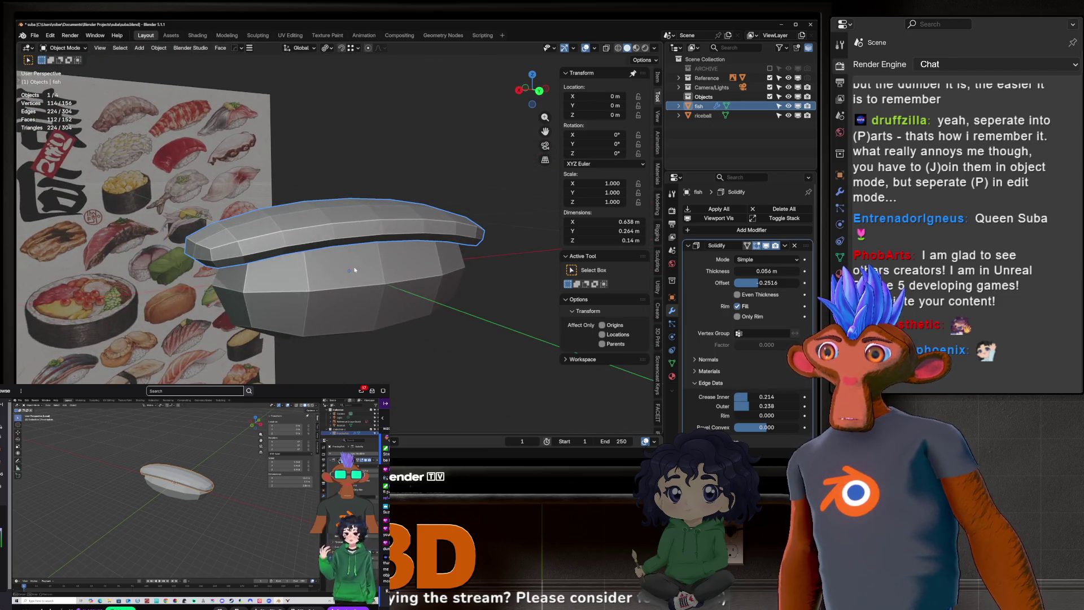
mouse_move(452, 255)
middle_mouse_down()
mouse_move(402, 216)
mouse_move(421, 223)
mouse_move(369, 231)
middle_mouse_up()
scroll(369, 232, "up", 5)
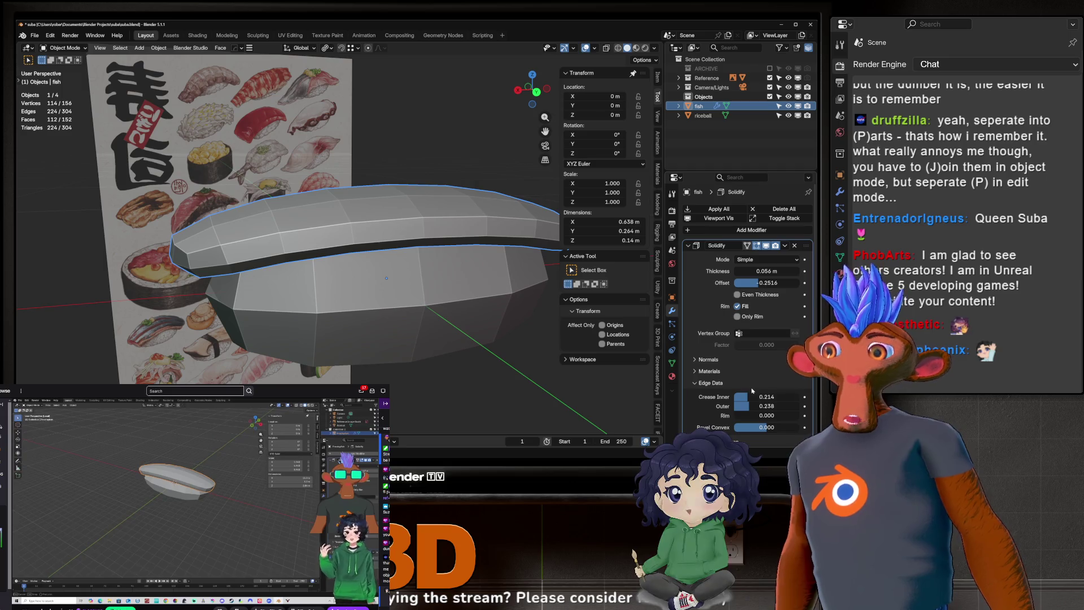
left_click_drag(752, 406, 760, 406)
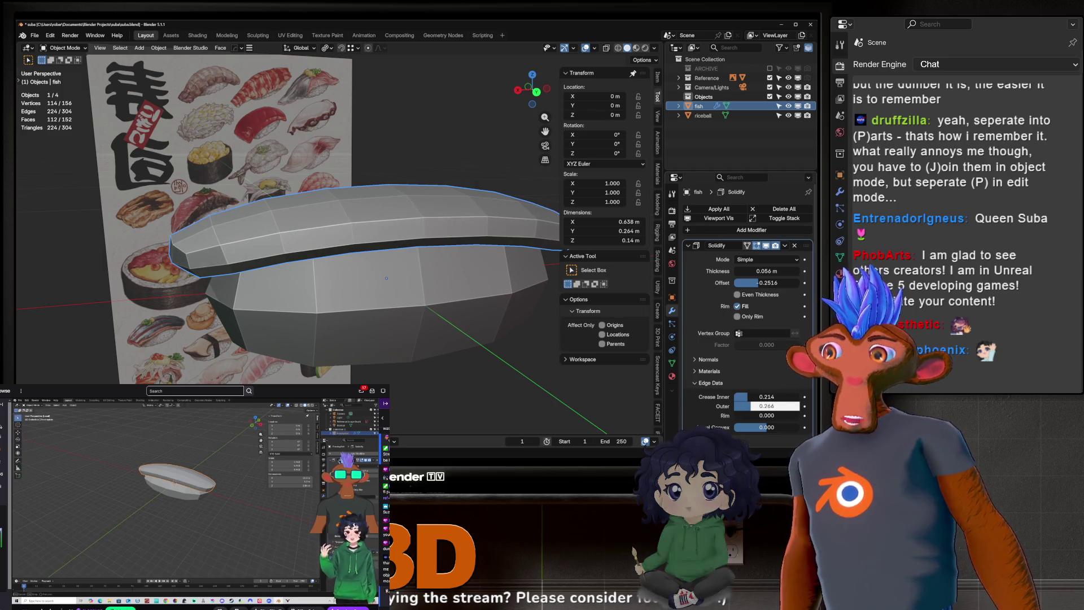
mouse_move(751, 406)
left_mouse_down()
mouse_move(733, 406)
mouse_move(751, 406)
left_mouse_up()
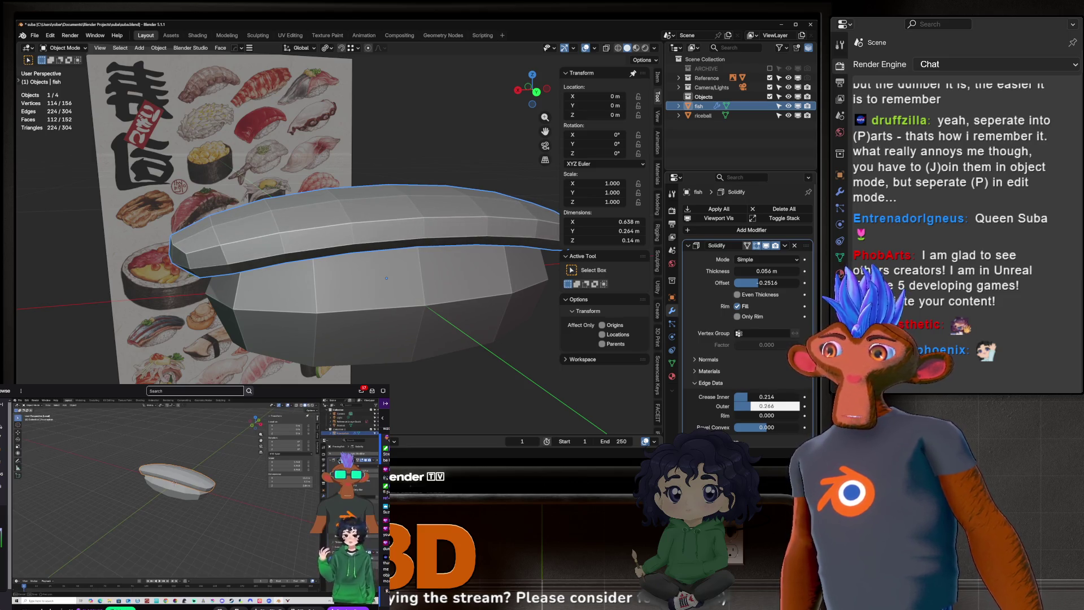
middle_click_drag(436, 184, 255, 129)
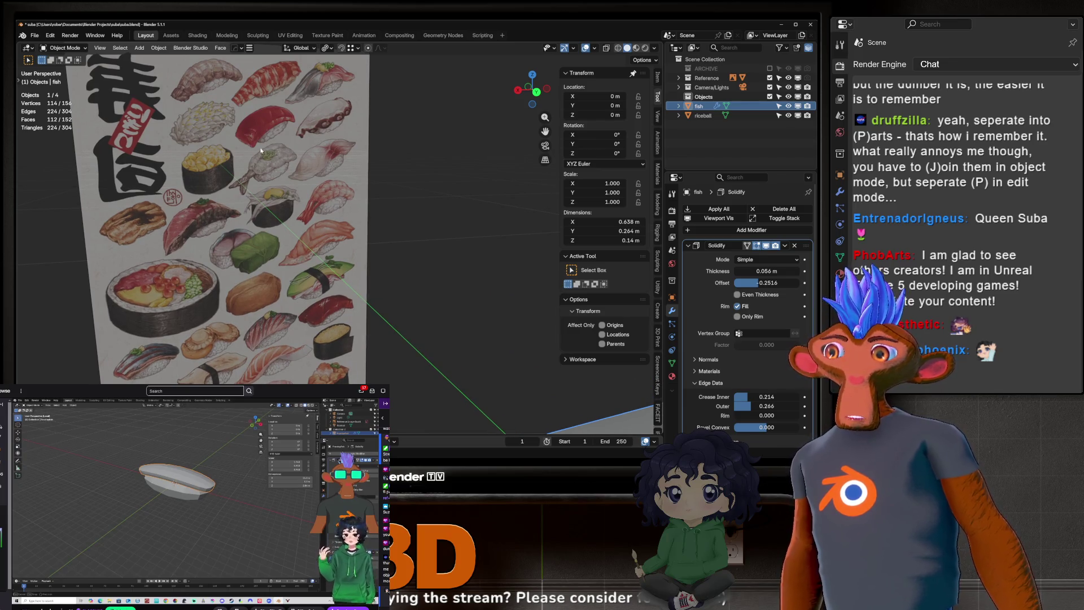
Step: Select the fish slice and raise its Solidify creases to 0.256 inner, 0.254 outer
left_click(258, 146)
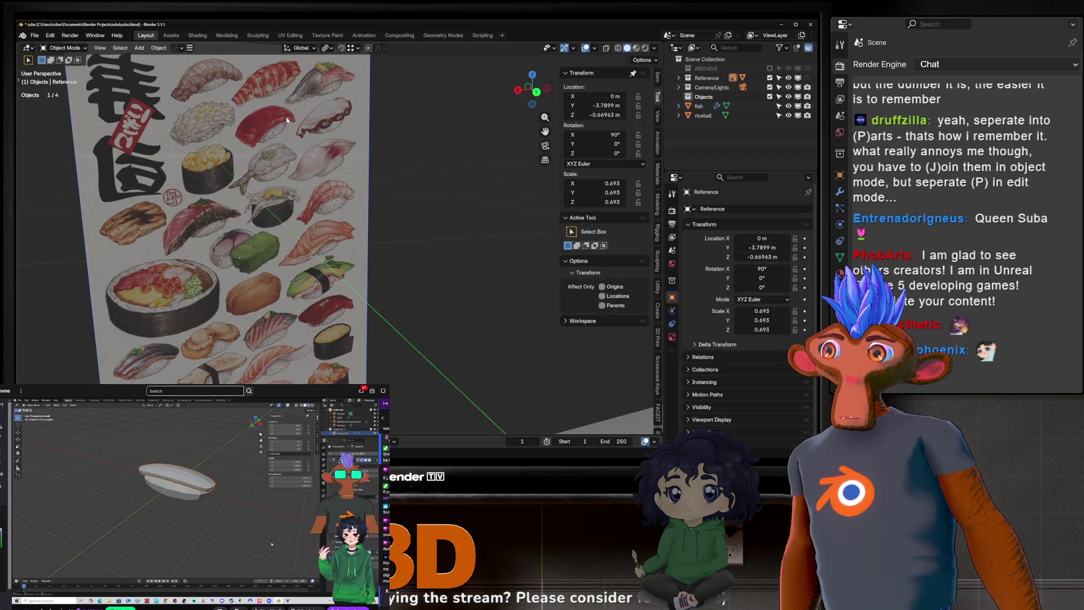
mouse_move(287, 119)
middle_mouse_down()
mouse_move(279, 156)
mouse_move(316, 186)
middle_mouse_up()
left_click(430, 249)
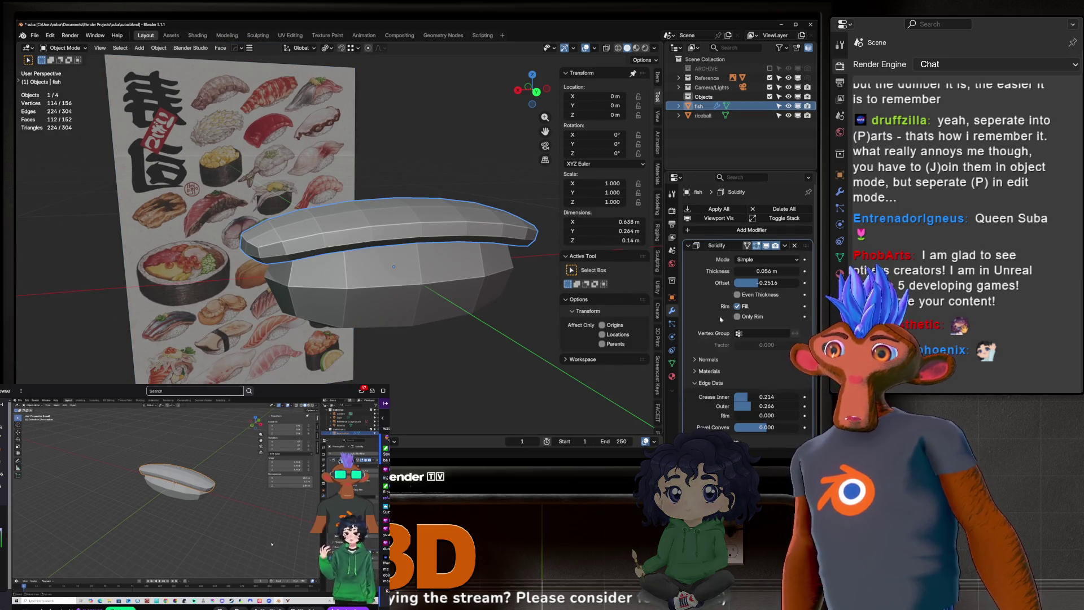
left_click_drag(751, 396, 753, 396)
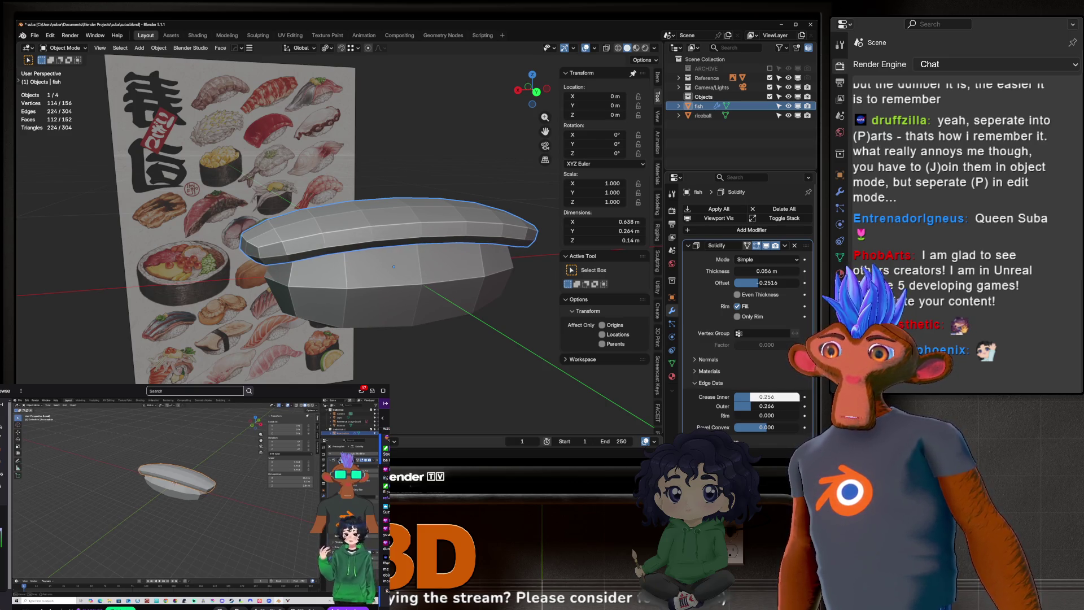
mouse_move(396, 282)
middle_mouse_down()
mouse_move(367, 265)
mouse_move(390, 271)
middle_mouse_up()
scroll(735, 339, "down", 4)
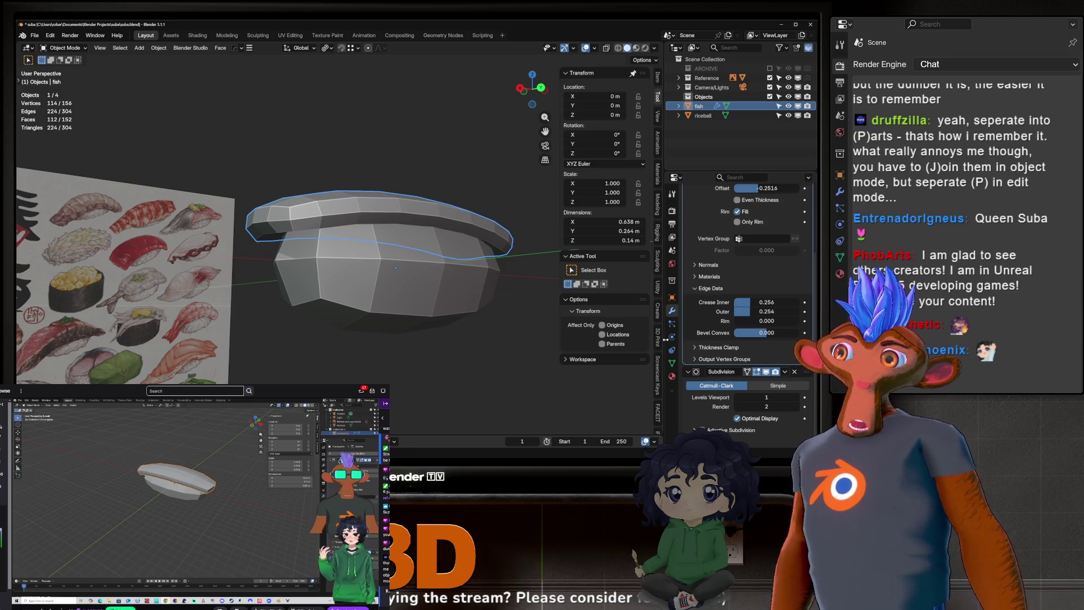
Step: Increase the fish slice's Solidify thickness from 0.056 m to 0.077 m
mouse_move(409, 238)
middle_mouse_down()
mouse_move(474, 220)
mouse_move(441, 169)
mouse_move(463, 180)
middle_mouse_up()
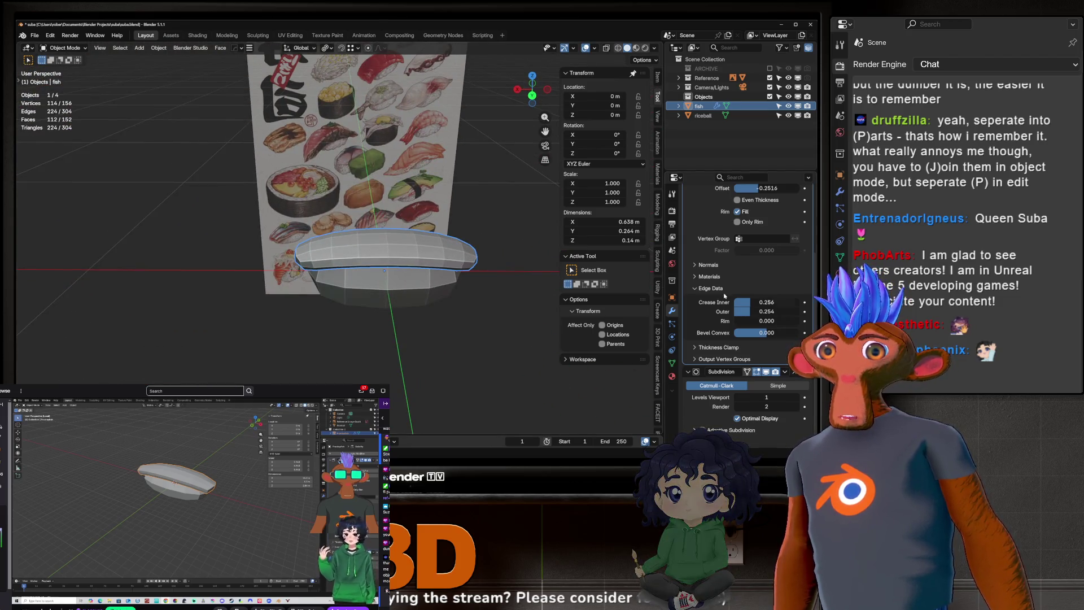
scroll(736, 303, "up", 3)
middle_click_drag(396, 282, 339, 266)
left_click_drag(764, 225, 782, 225)
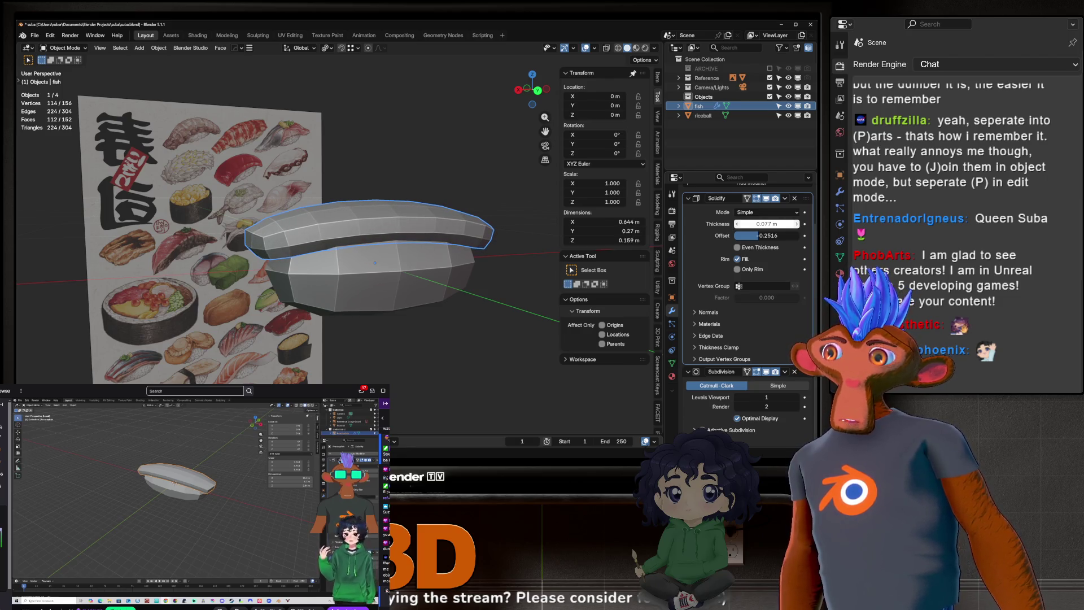
mouse_move(373, 249)
middle_mouse_down()
mouse_move(350, 231)
mouse_move(314, 274)
mouse_move(318, 252)
mouse_move(314, 269)
mouse_move(353, 242)
mouse_move(336, 226)
mouse_move(362, 195)
mouse_move(367, 232)
mouse_move(394, 255)
mouse_move(368, 254)
mouse_move(397, 224)
mouse_move(242, 223)
mouse_move(288, 232)
middle_mouse_up()
left_click(367, 232)
Step: Add a Subdivision modifier to the rice ball with Ctrl+1 and inspect its mesh in Edit Mode
scroll(375, 237, "up", 3)
scroll(381, 241, "down", 2)
key("ctrl+1")
key("Tab")
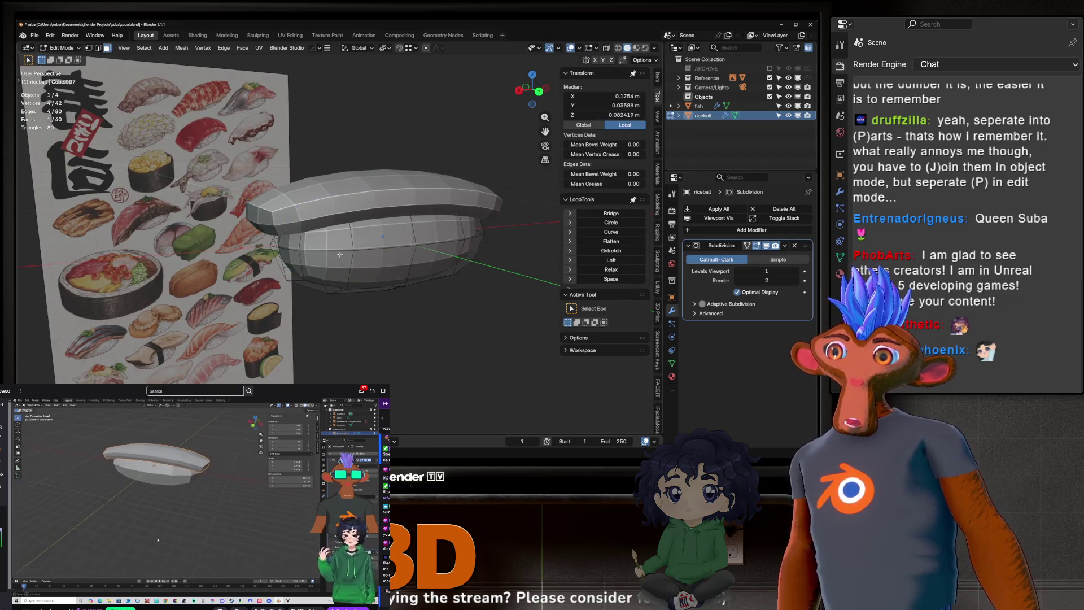
middle_click_drag(340, 257, 325, 247)
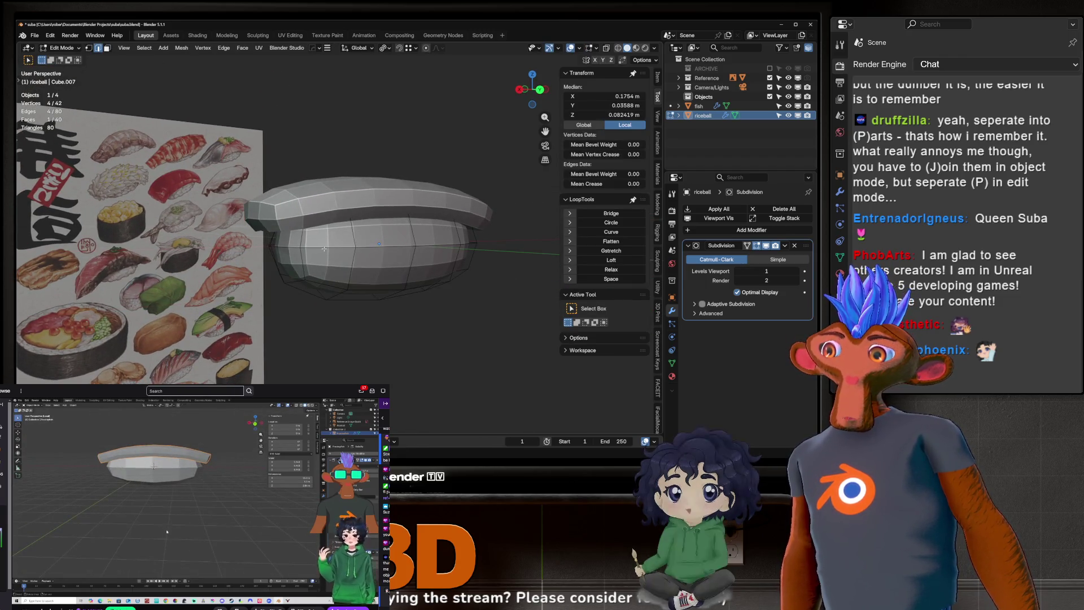
left_click(416, 289)
key("Tab")
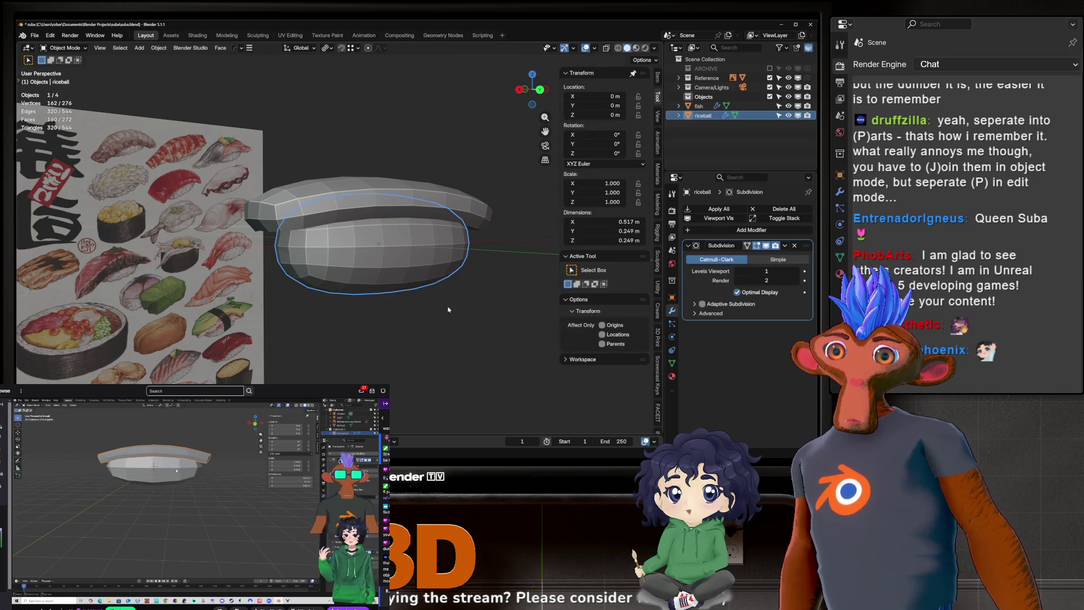
Step: Alternate selecting the fish slice and rice ball to compare them from several angles
mouse_move(401, 282)
middle_mouse_down()
mouse_move(390, 243)
mouse_move(384, 321)
middle_mouse_up()
left_click(390, 243)
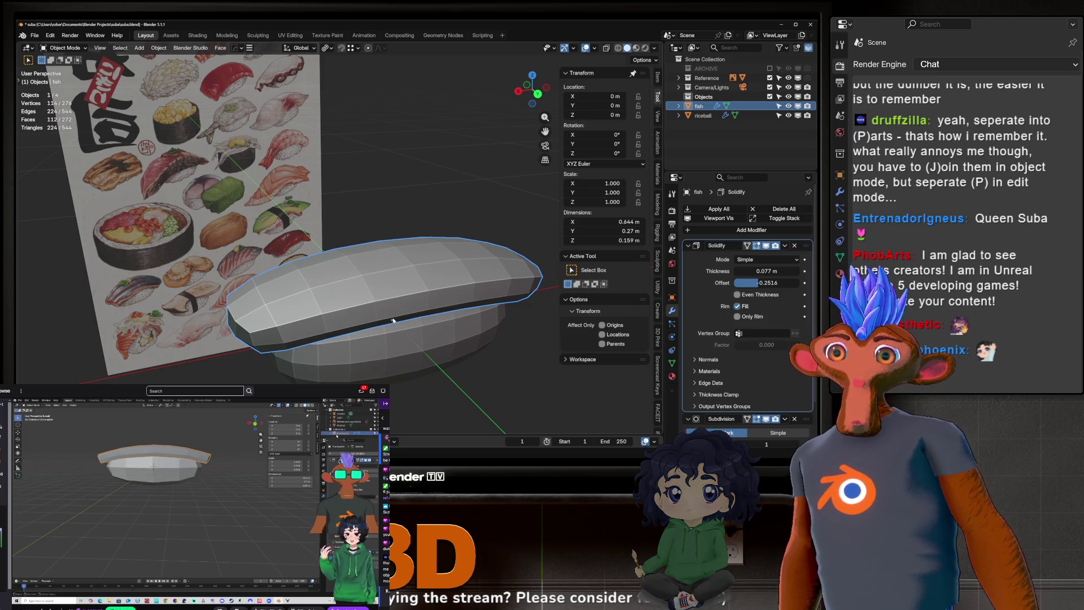
left_click(402, 339)
mouse_move(402, 338)
middle_mouse_down()
mouse_move(410, 345)
mouse_move(412, 295)
middle_mouse_up()
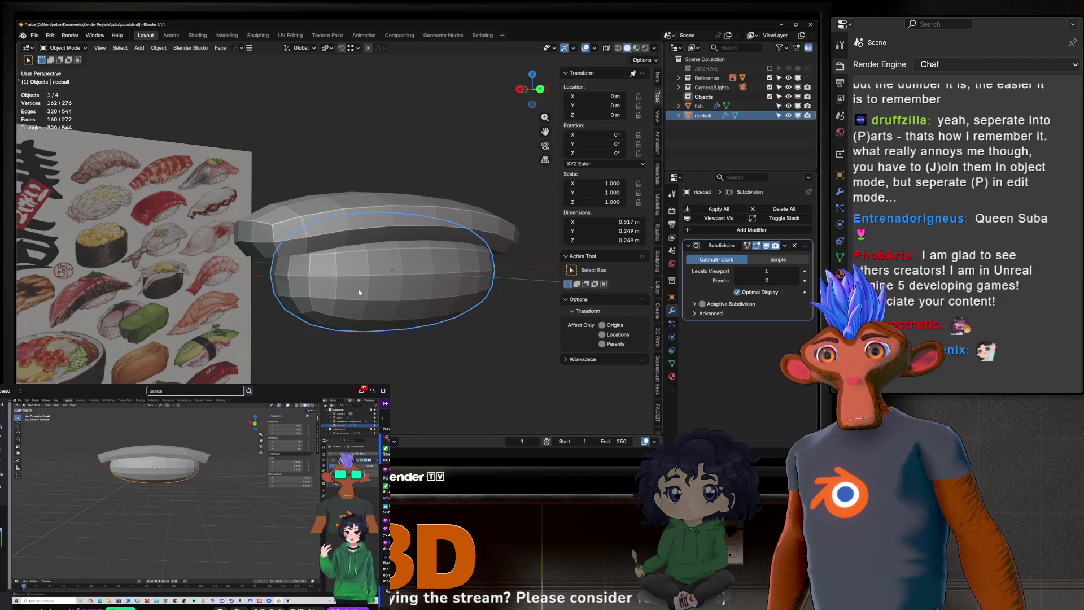
mouse_move(355, 299)
middle_mouse_down()
mouse_move(424, 236)
mouse_move(294, 293)
mouse_move(377, 237)
mouse_move(506, 288)
mouse_move(405, 269)
mouse_move(395, 284)
middle_mouse_up()
left_click(378, 236)
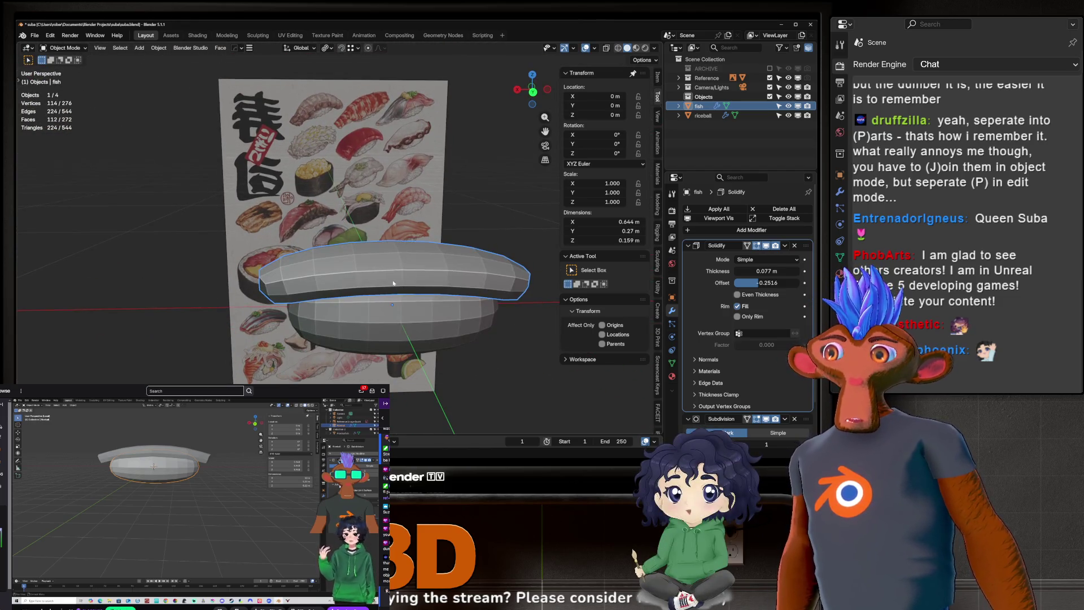
left_click(437, 338)
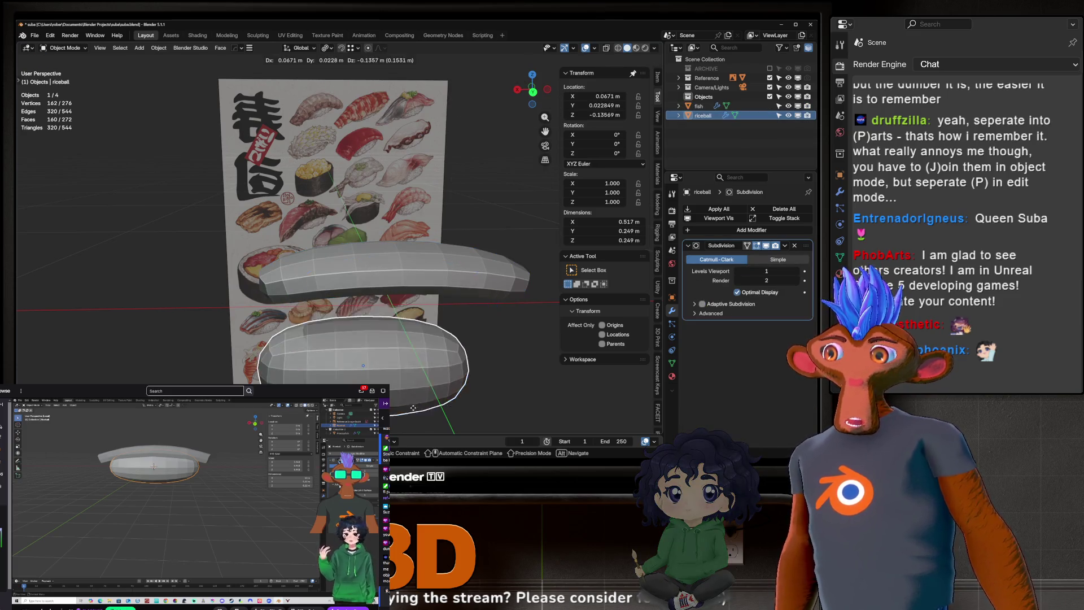
middle_click_drag(435, 330, 420, 301)
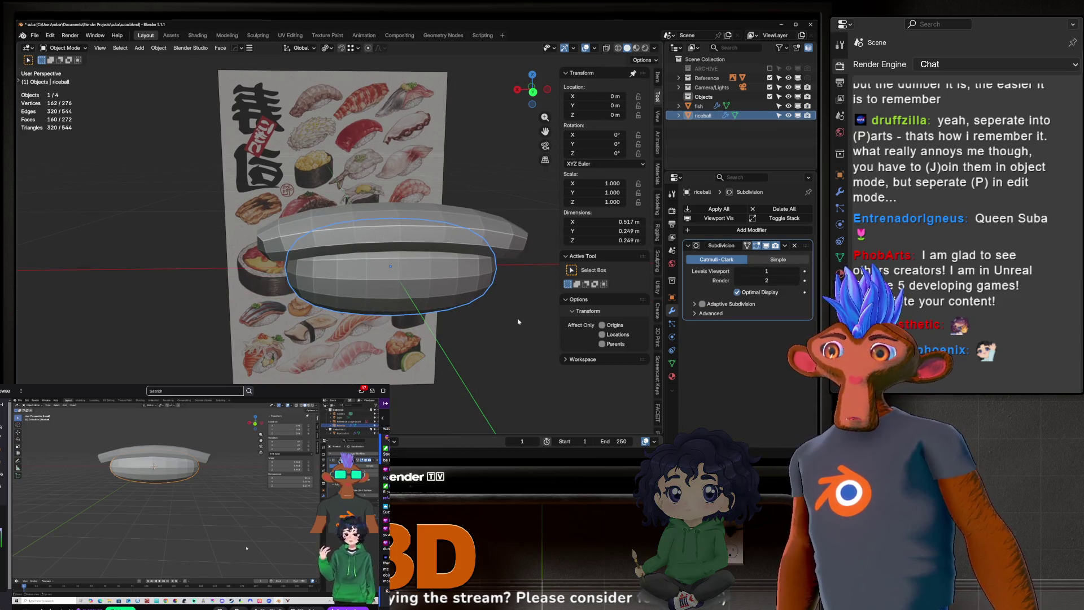
left_click(384, 237)
middle_click_drag(384, 237, 411, 247)
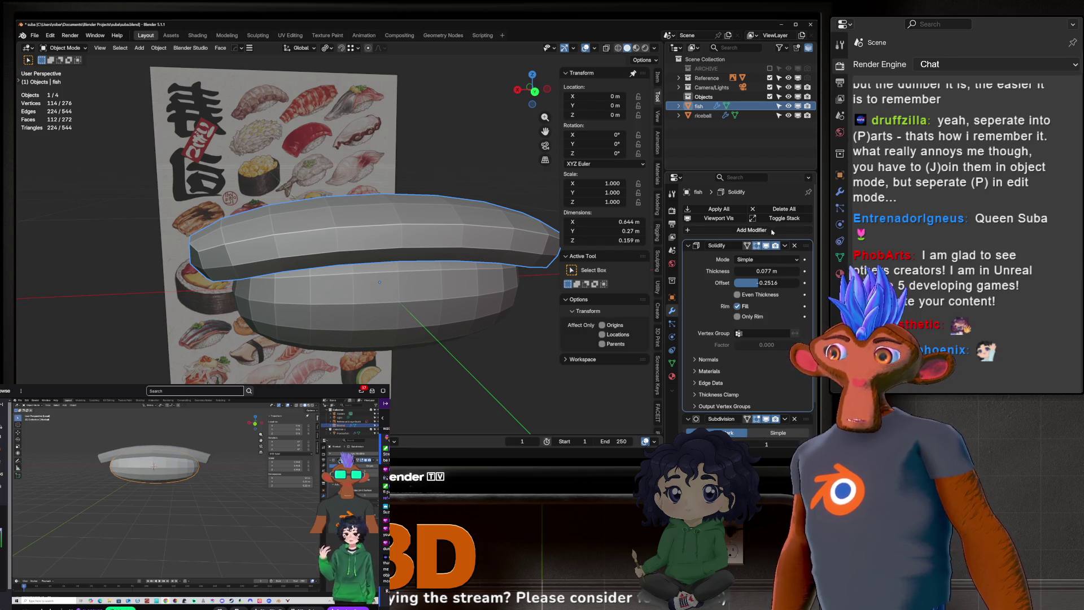
left_click(785, 246)
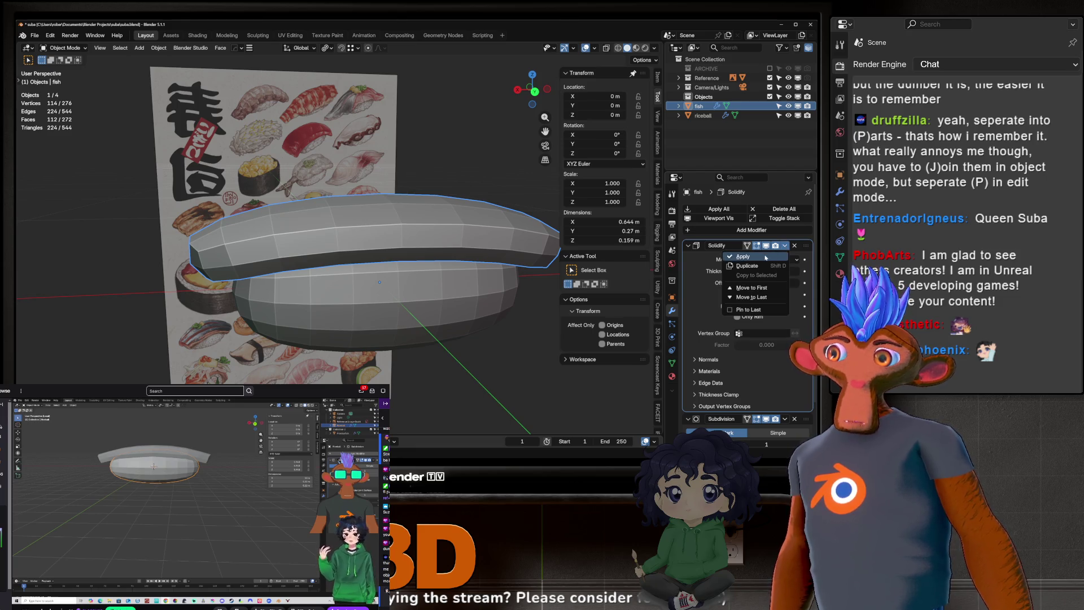
Step: Apply the fish slice's Solidify modifier and check the resulting mesh in Edit Mode
left_click(743, 256)
key("Tab")
mouse_move(275, 340)
middle_mouse_down()
mouse_move(354, 246)
mouse_move(428, 275)
mouse_move(406, 279)
mouse_move(488, 281)
middle_mouse_up()
key("Tab")
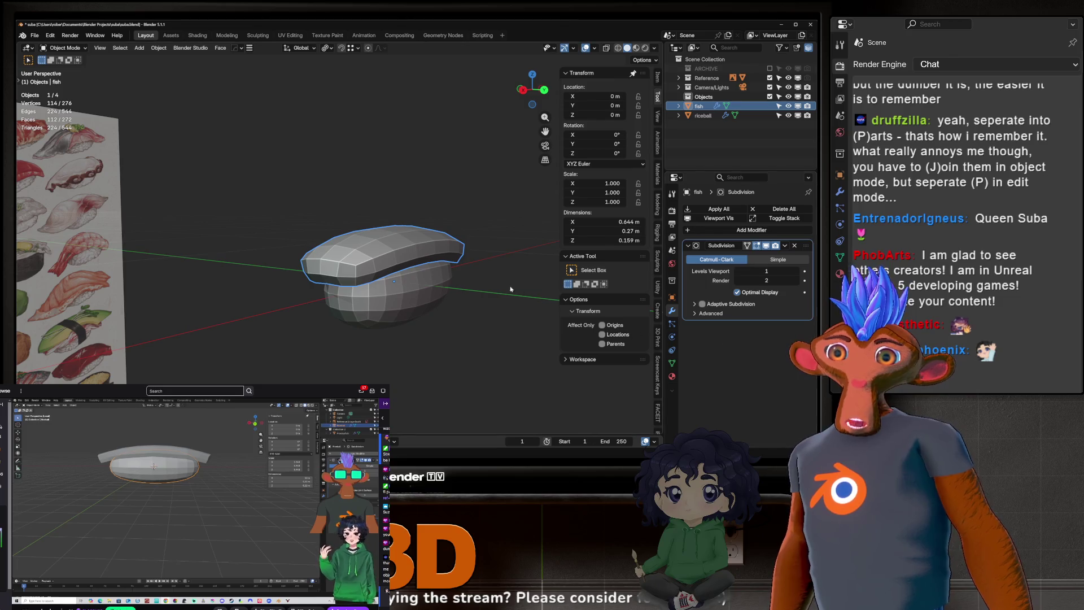
Step: Zoom in on the fish slice and open its solidified mesh in Edit Mode
scroll(411, 286, "up", 5)
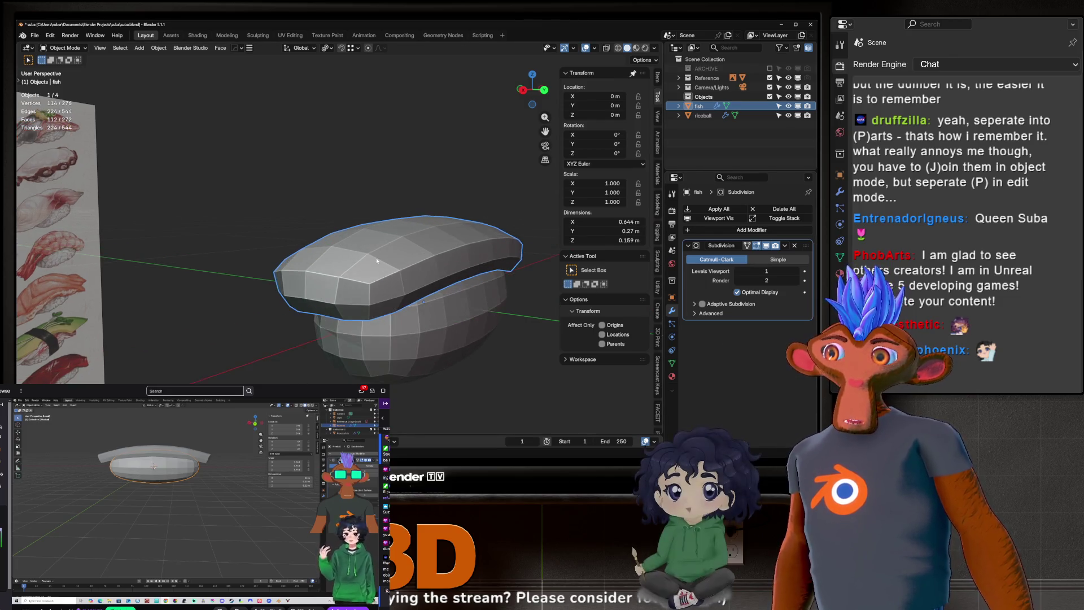
middle_click_drag(395, 282, 327, 261)
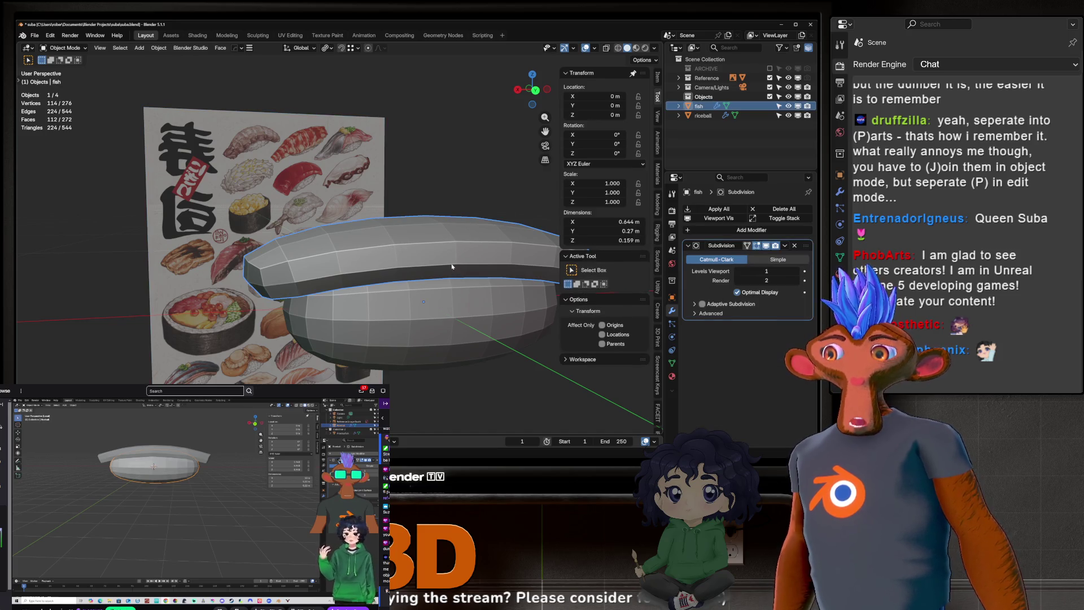
key("Tab")
key("Tab")
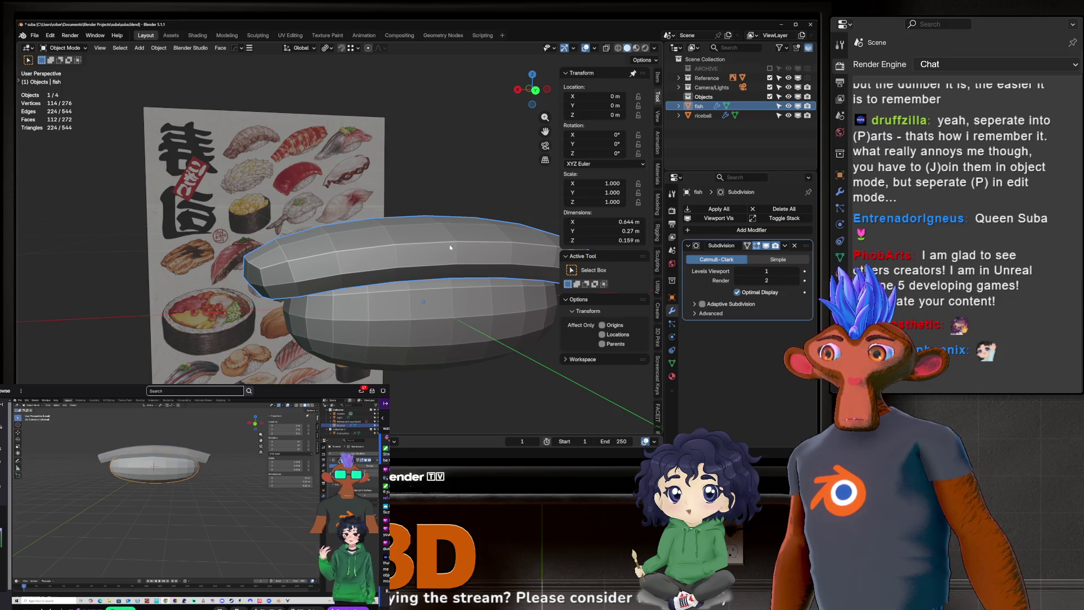
left_click(476, 357)
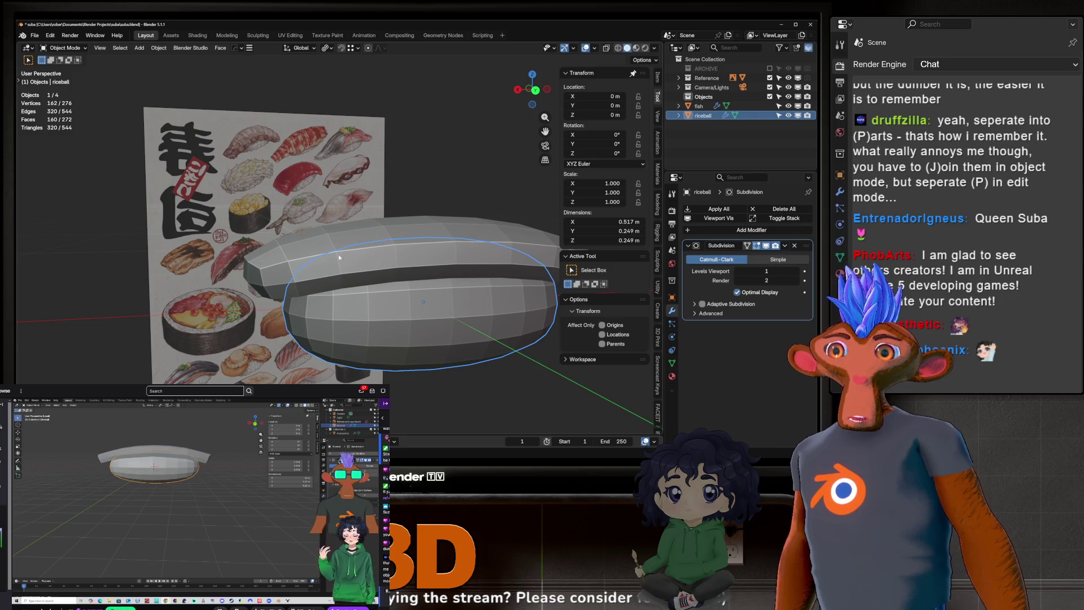
left_click(421, 246)
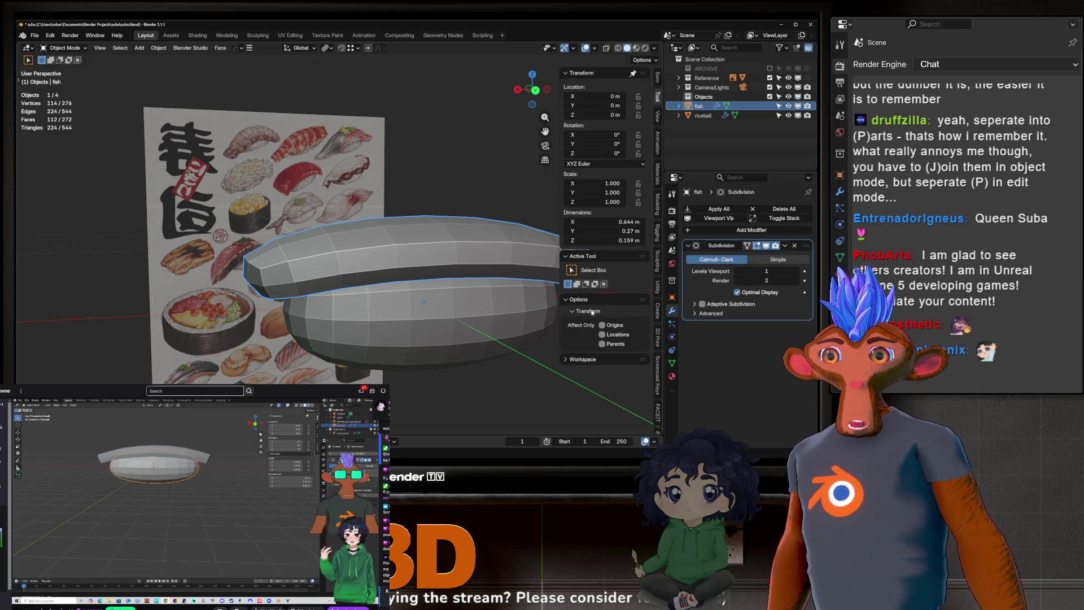
middle_click_drag(446, 323, 379, 258)
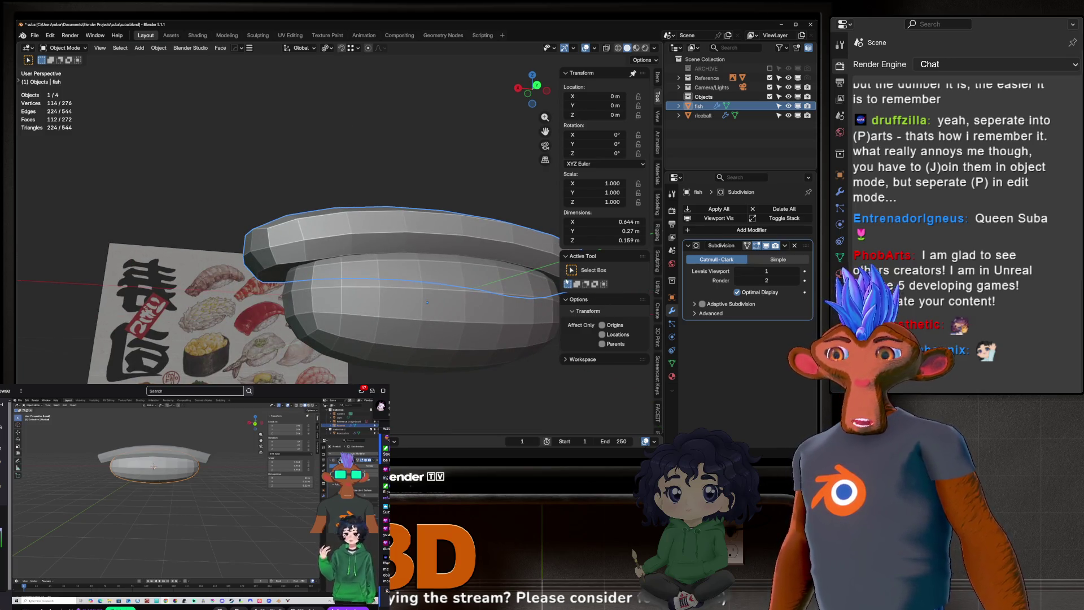
middle_click_drag(529, 275, 448, 293)
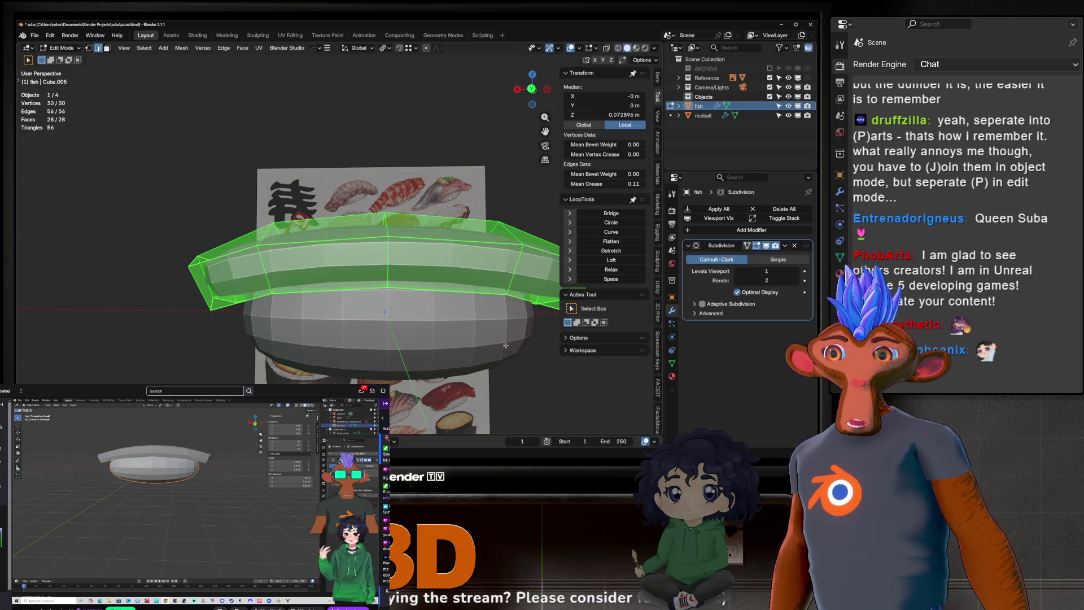
Step: Grab the fish slice, then cancel the move so it stays on the rice ball
middle_click_drag(386, 294, 445, 299)
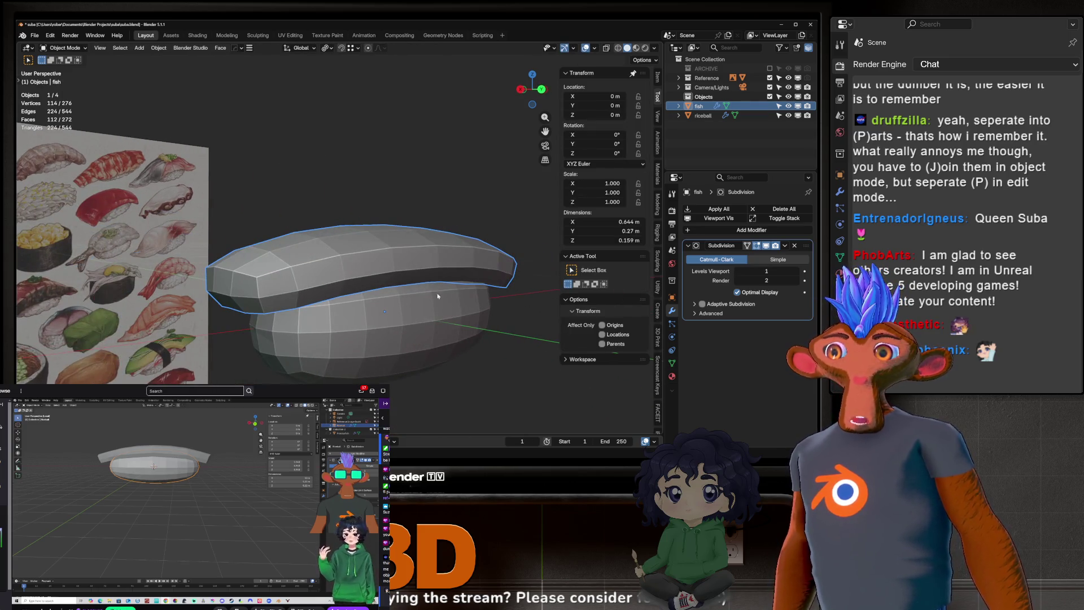
scroll(450, 303, "up", 2)
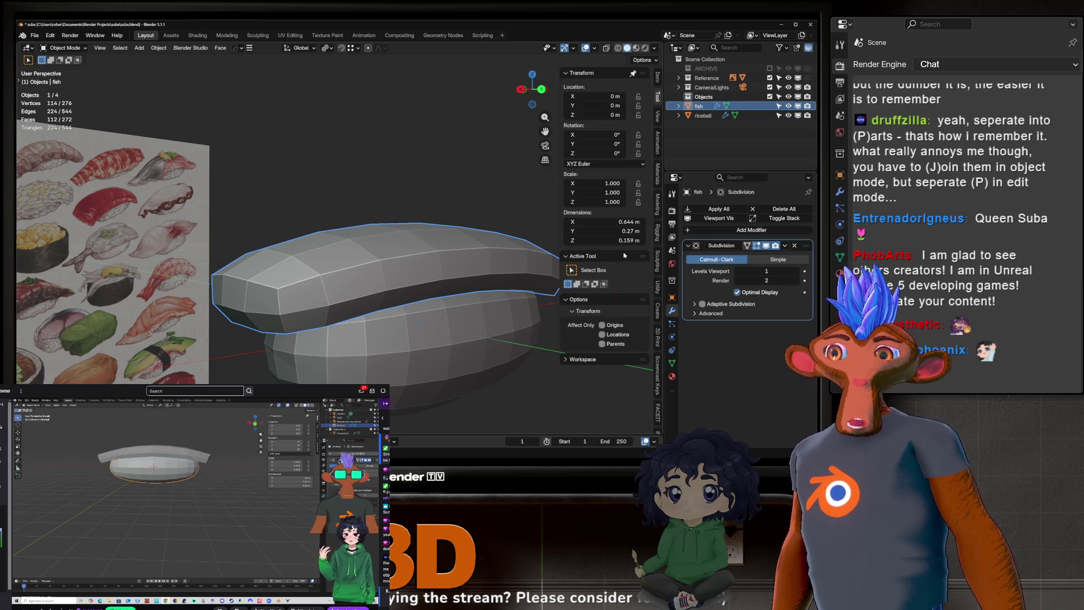
scroll(399, 266, "down", 2)
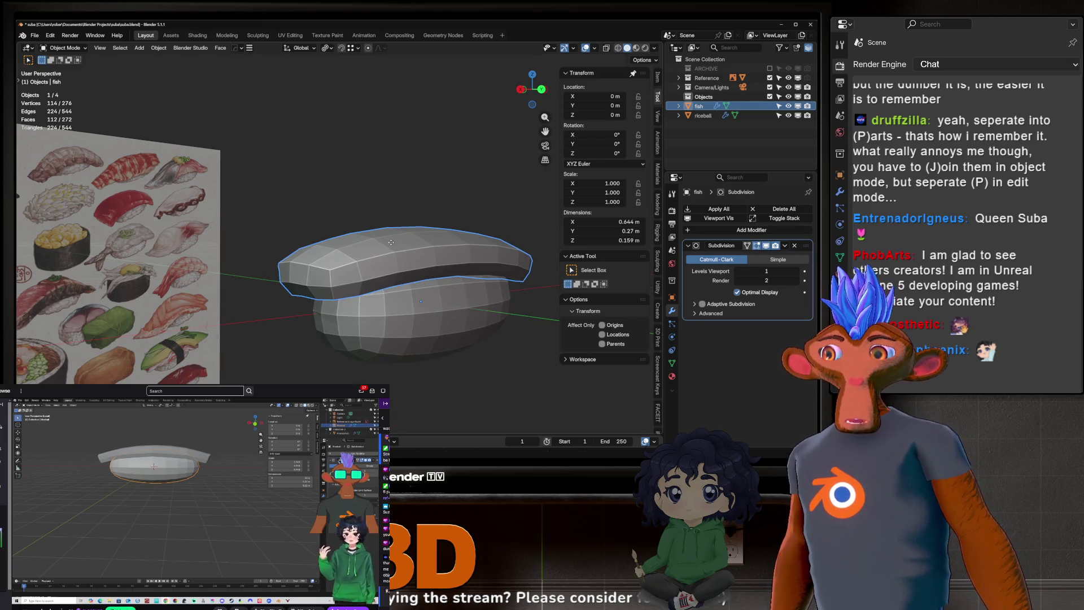
key("g")
right_click(432, 124)
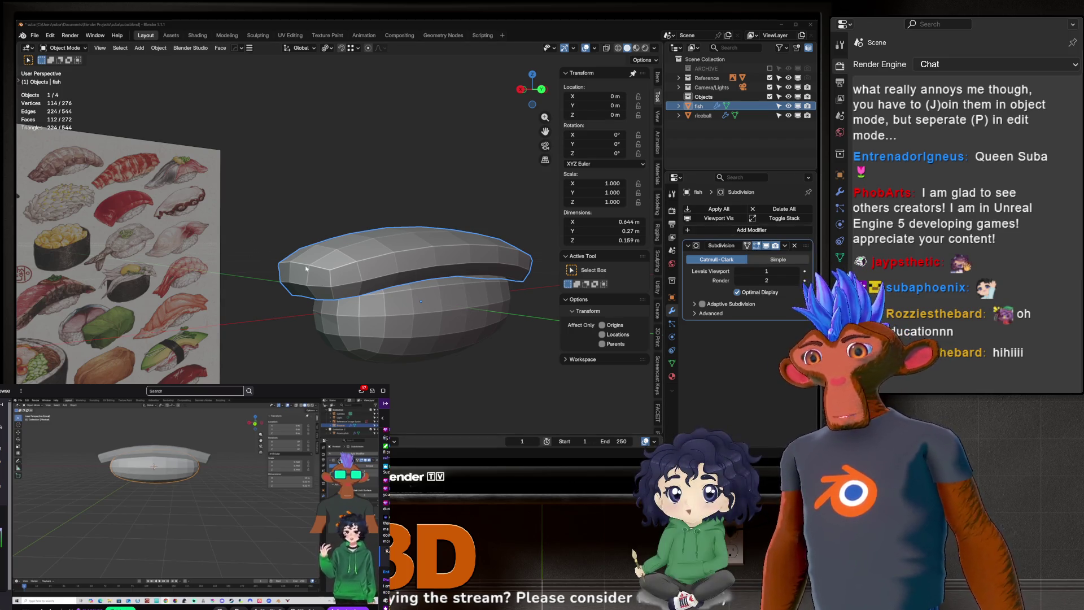
mouse_move(123, 300)
middle_mouse_down()
mouse_move(357, 216)
mouse_move(416, 286)
middle_mouse_up()
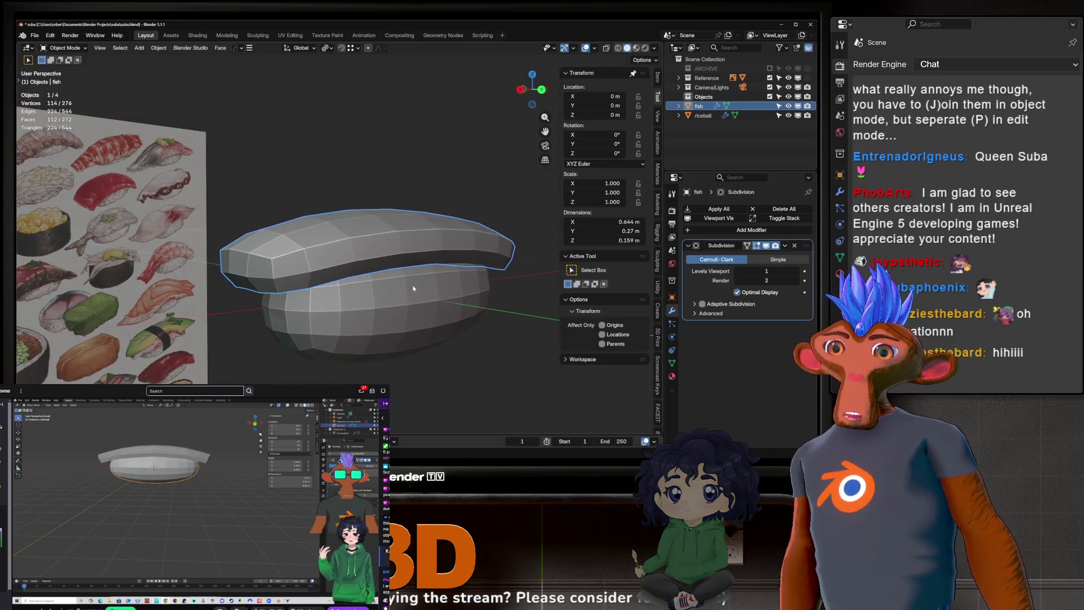
left_click(416, 286)
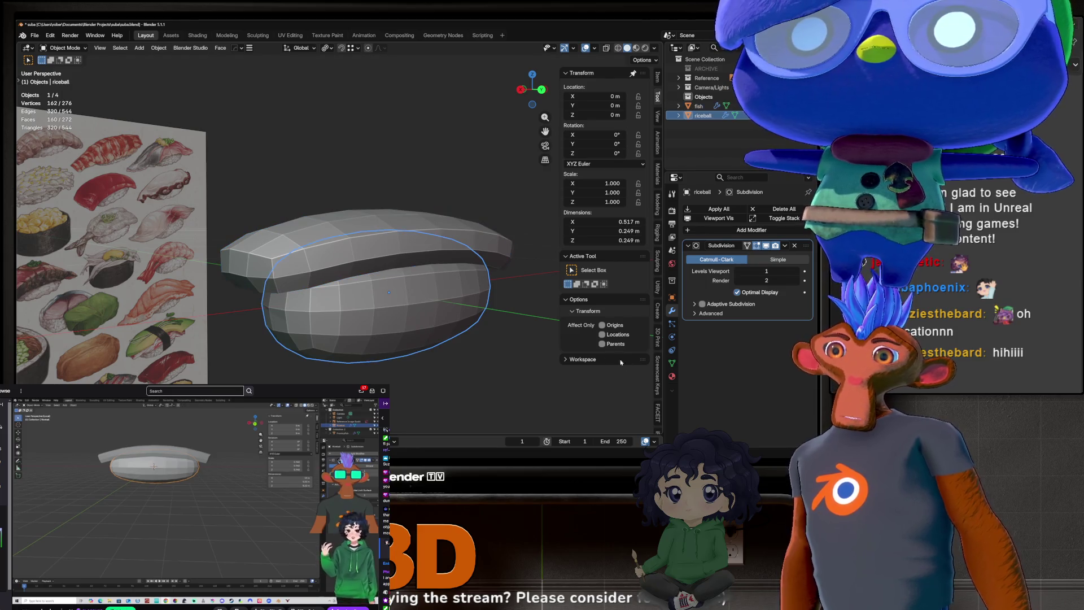
left_click(362, 237)
key("Tab")
middle_click_drag(362, 237, 349, 259)
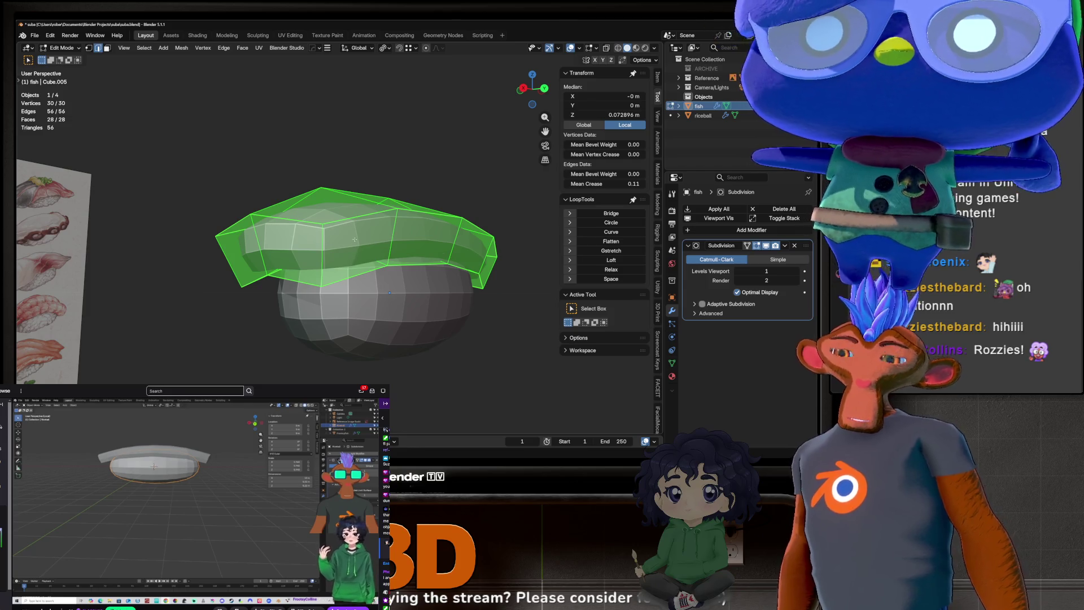
key("KP_Divide")
middle_click_drag(405, 244, 228, 310)
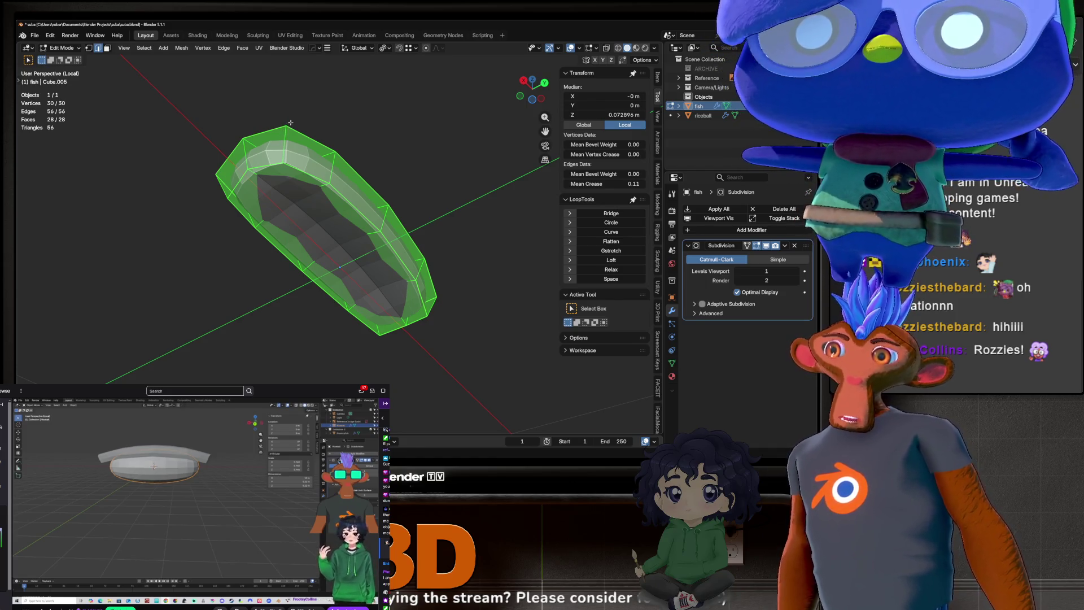
middle_click_drag(291, 129, 278, 197)
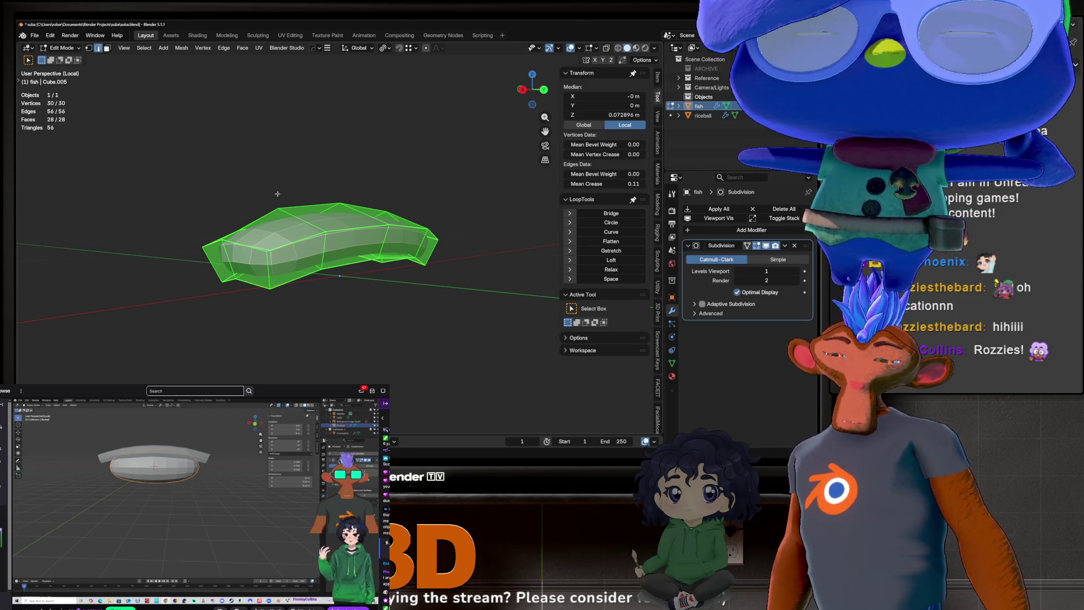
scroll(277, 194, "up", 5)
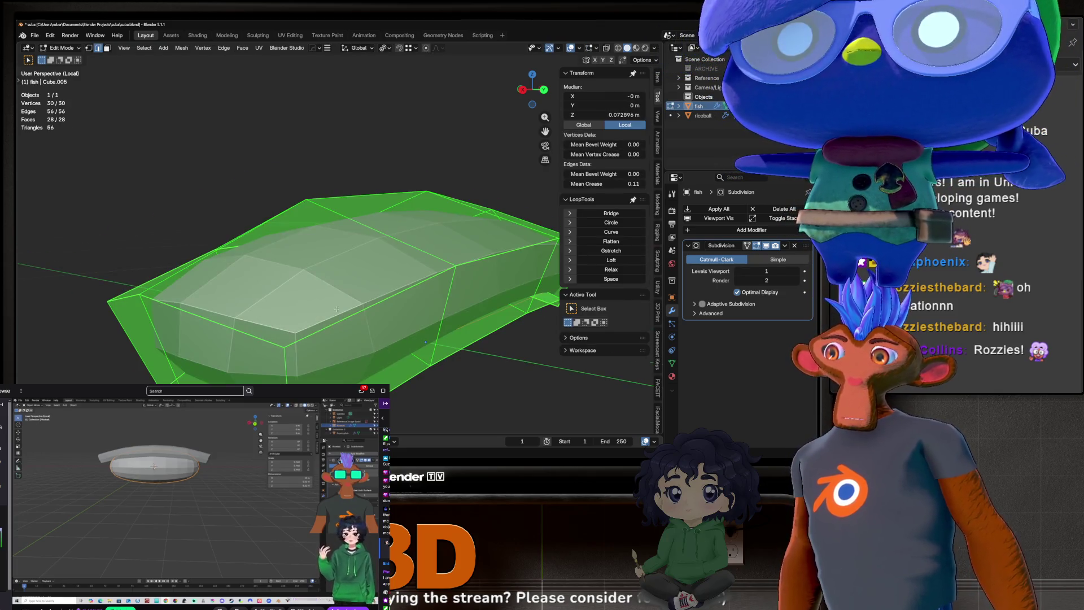
middle_click_drag(372, 334, 231, 252, "shift")
left_click(248, 302)
mouse_move(248, 303)
middle_mouse_down()
mouse_move(299, 271)
mouse_move(396, 243)
mouse_move(346, 242)
mouse_move(408, 255)
mouse_move(343, 289)
middle_mouse_up()
left_click(347, 241, "ctrl")
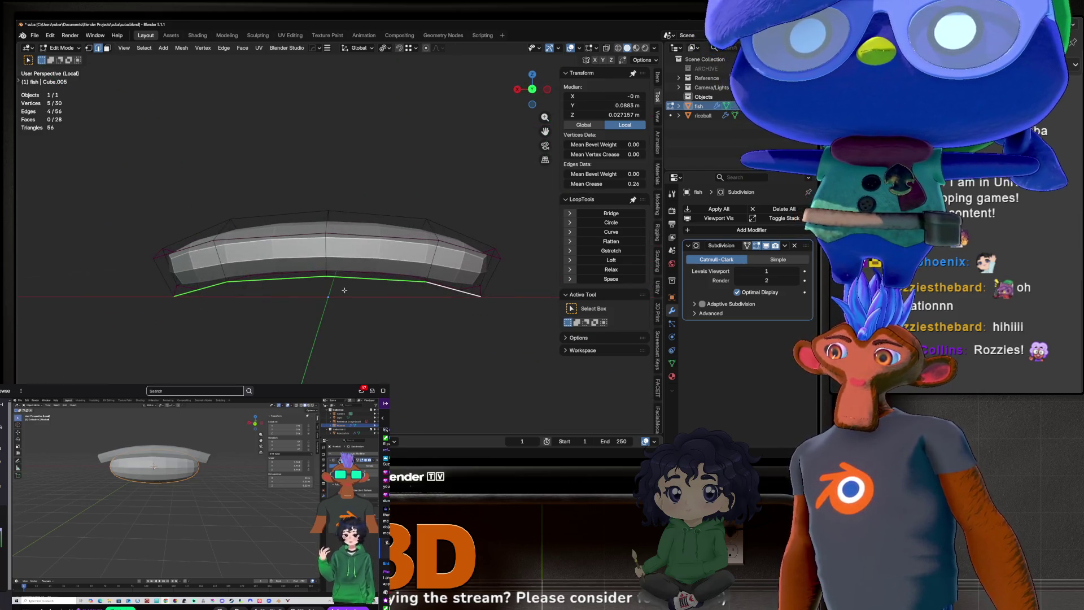
key("Tab")
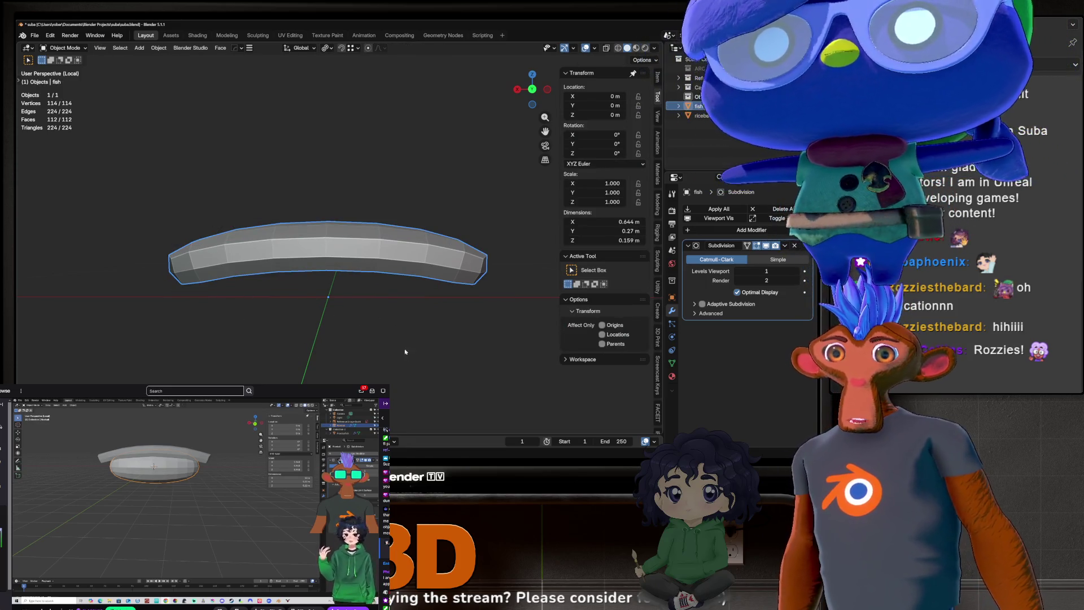
key("KP_Divide")
mouse_move(361, 368)
middle_mouse_down()
mouse_move(293, 272)
mouse_move(325, 257)
middle_mouse_up()
scroll(335, 252, "up", 2)
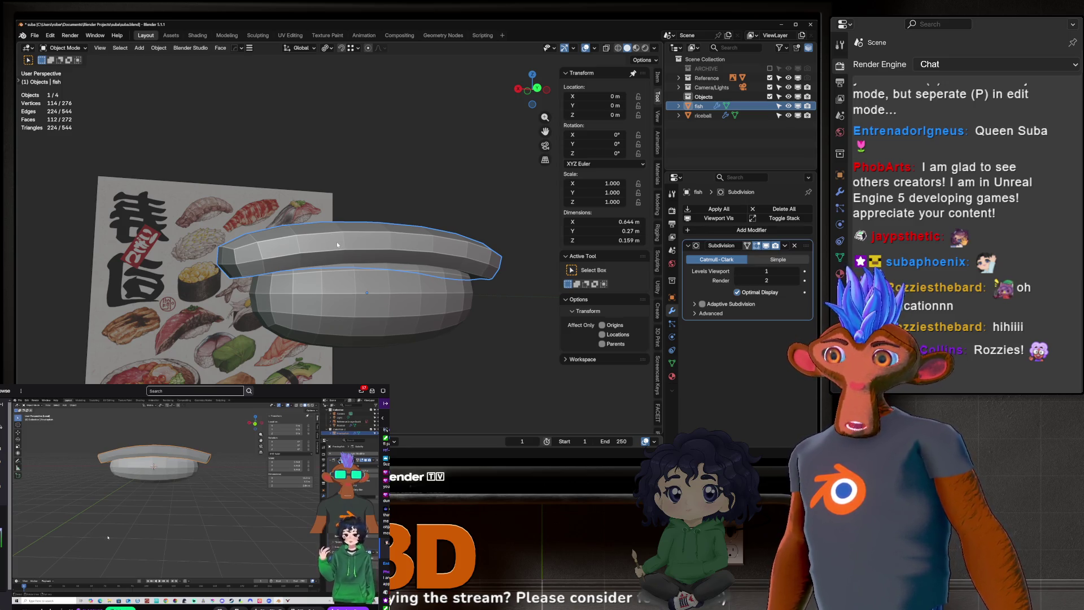
left_click(306, 271)
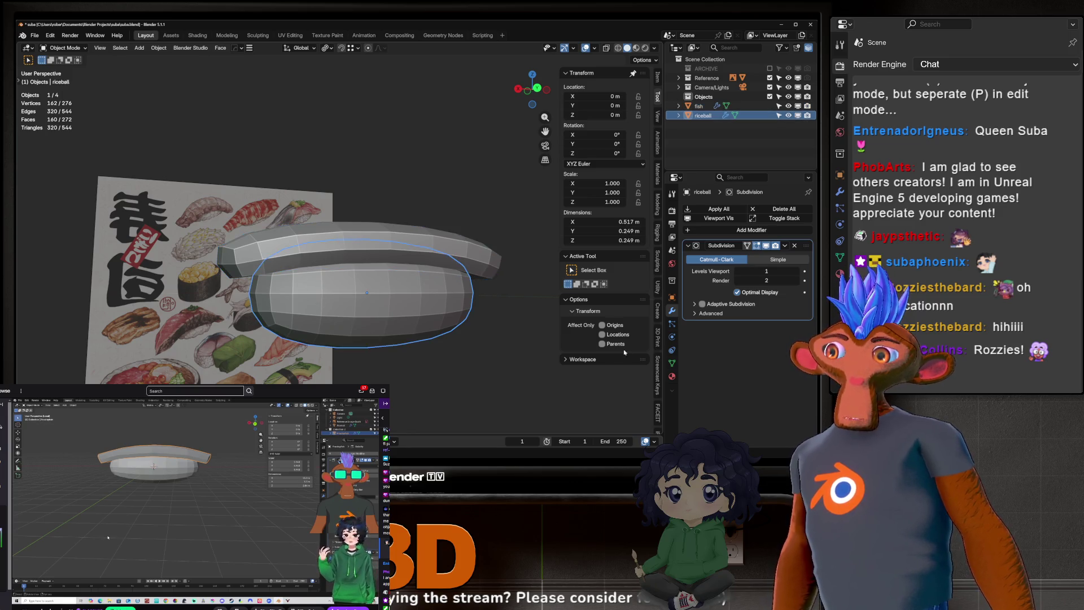
key("Tab")
mouse_move(345, 265)
middle_mouse_down()
mouse_move(317, 255)
mouse_move(335, 312)
middle_mouse_up()
left_click(317, 255, "alt")
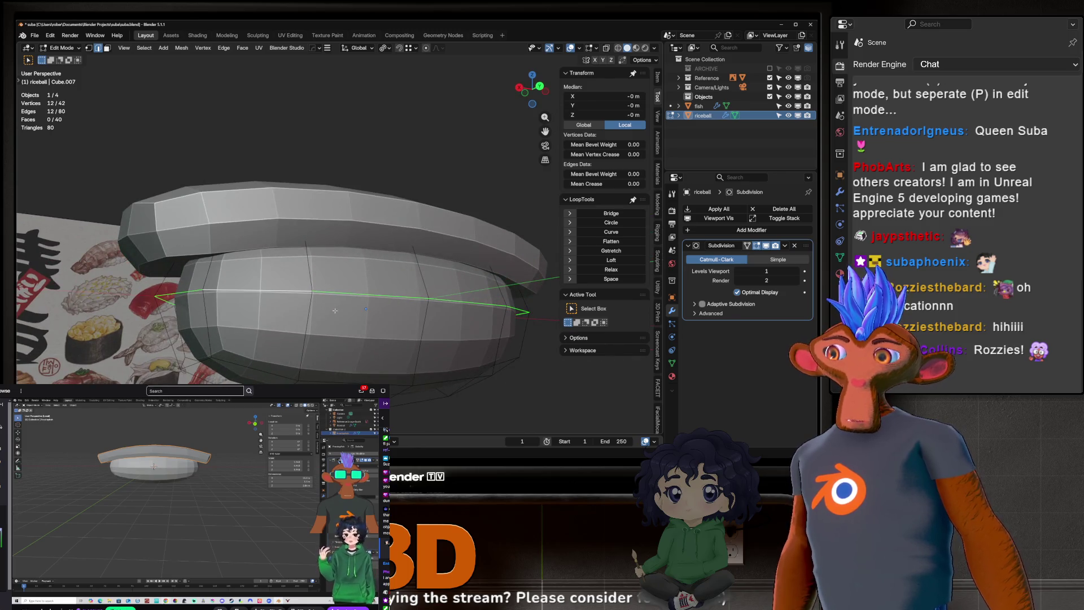
scroll(335, 311, "down", 2)
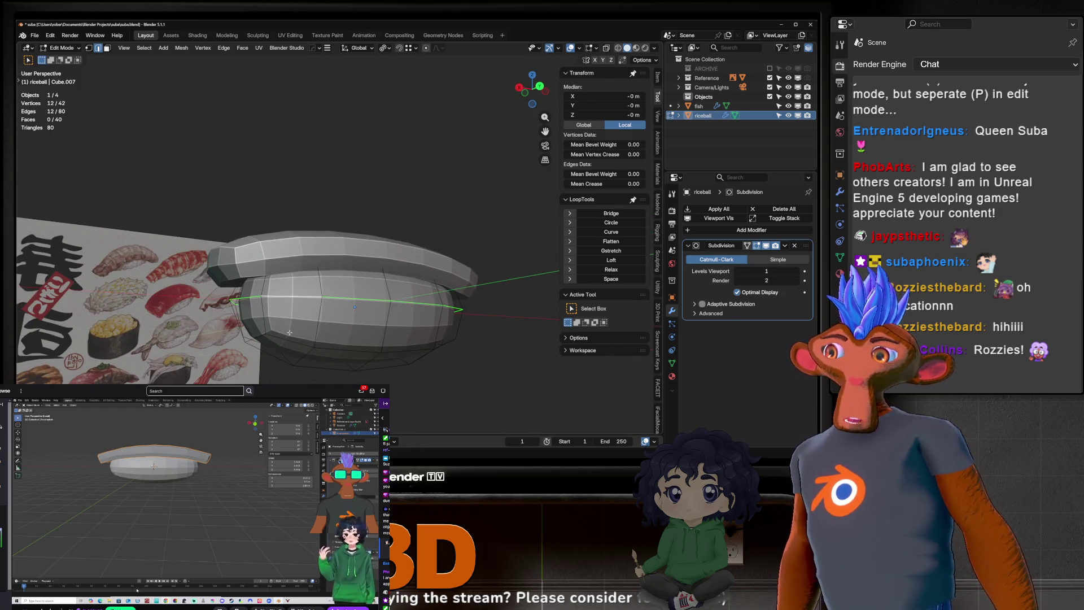
key("Tab")
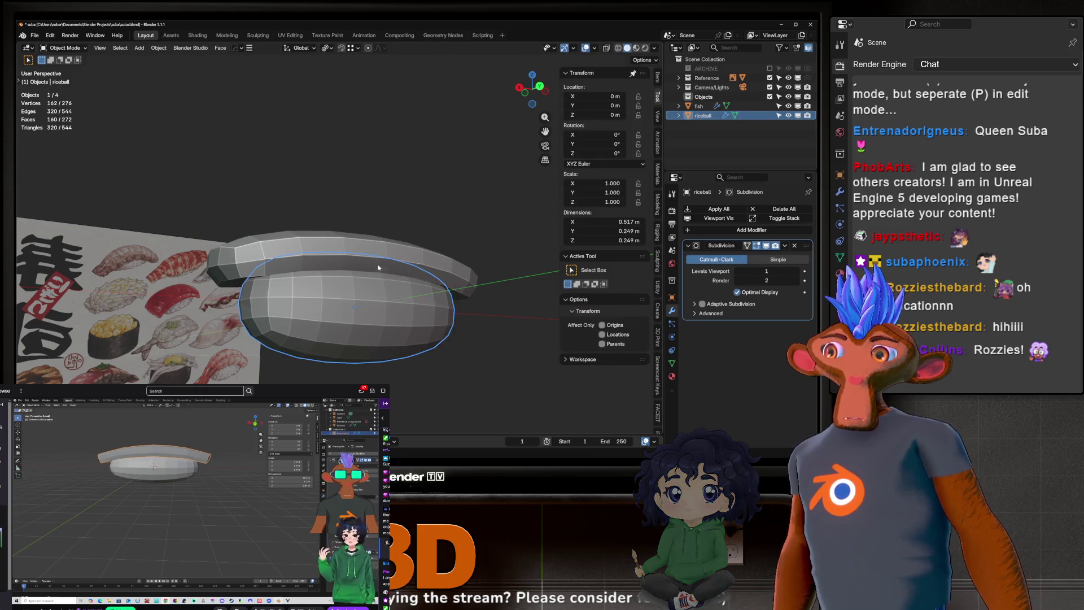
left_click(375, 266)
left_click(368, 311)
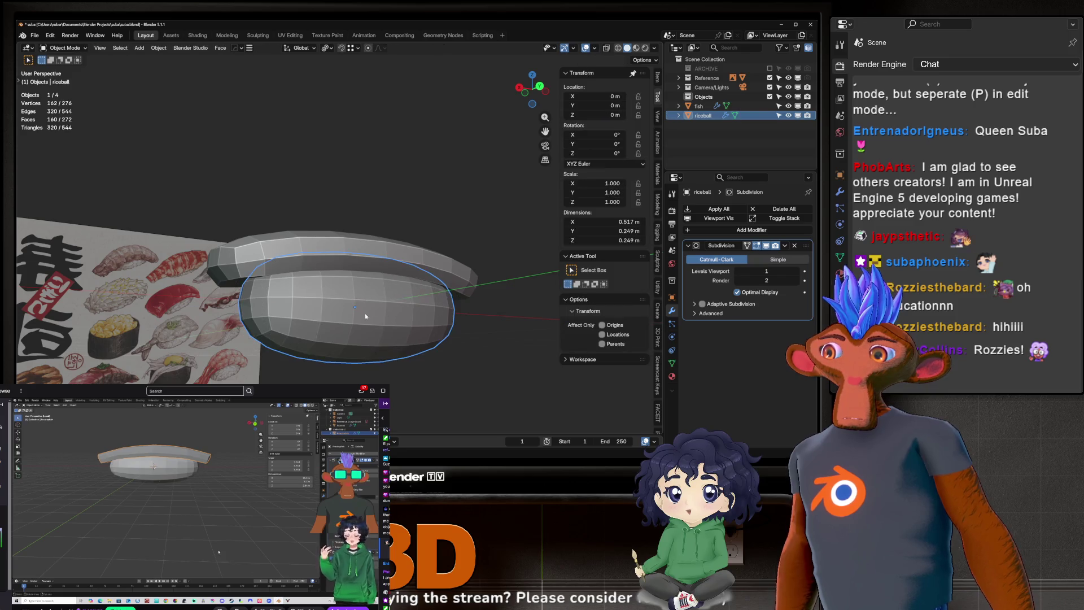
middle_click_drag(368, 311, 382, 295)
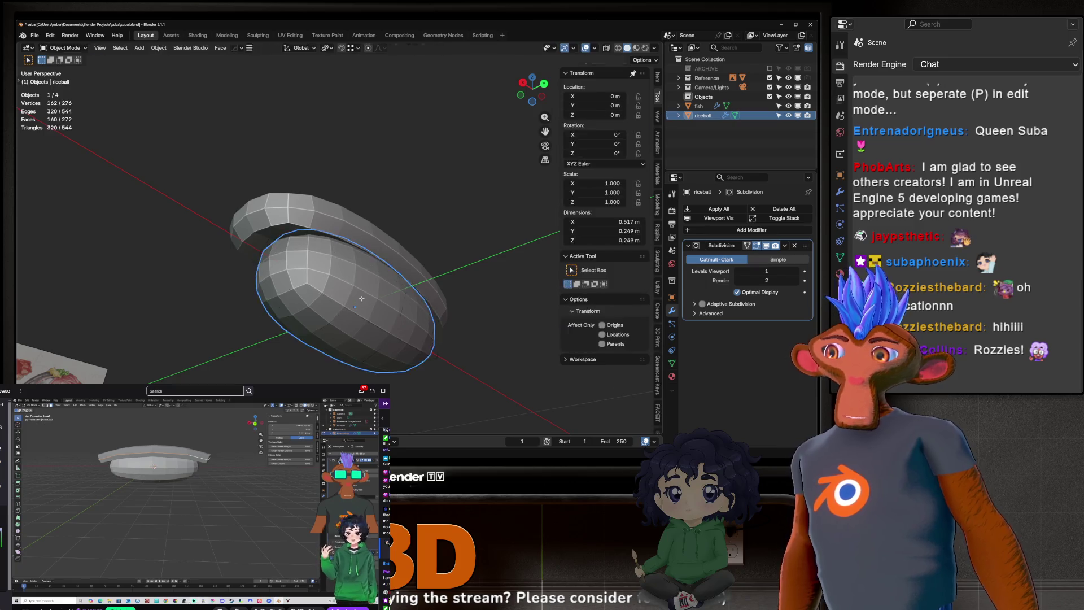
key("Tab")
scroll(396, 260, "up", 4)
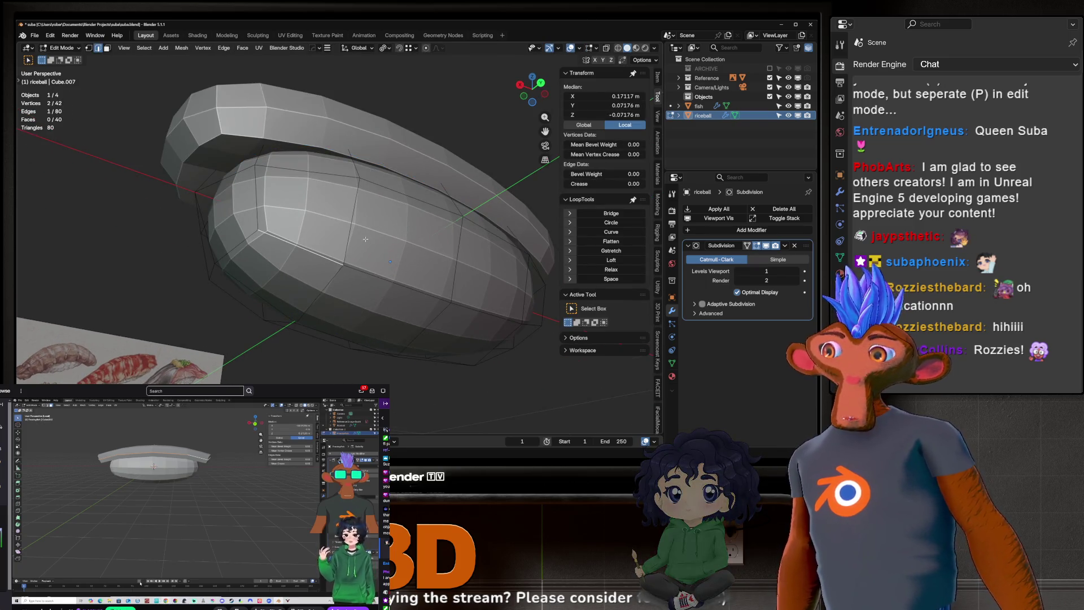
key("Tab")
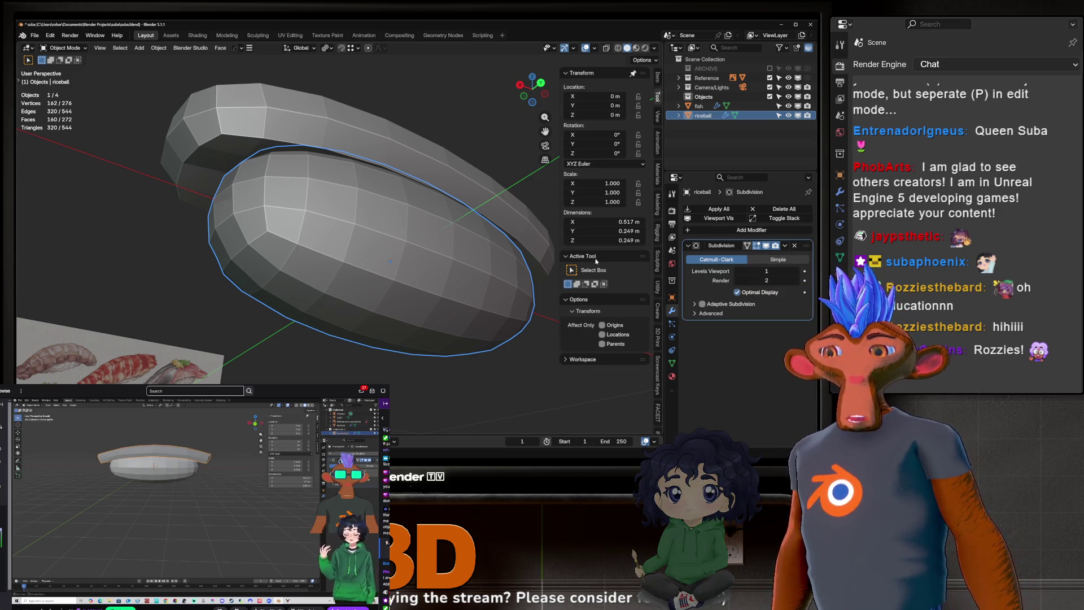
scroll(407, 136, "up", 3)
left_click(400, 103)
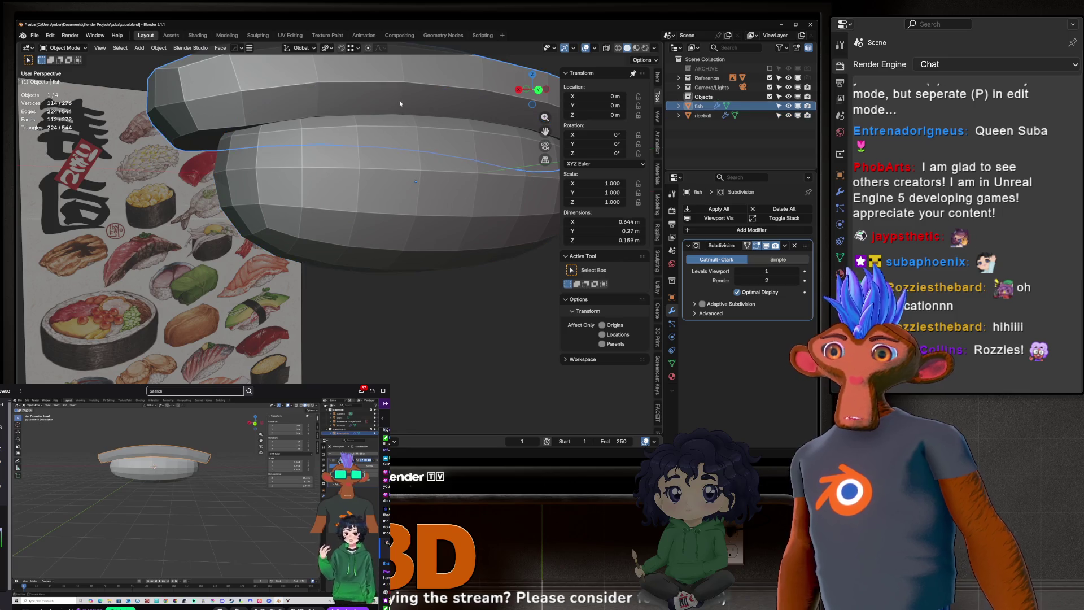
Step: Enter Edit Mode on the fish slice and select an edge on its rim
key("Tab")
mouse_move(400, 103)
middle_mouse_down()
mouse_move(394, 273)
mouse_move(337, 234)
middle_mouse_up()
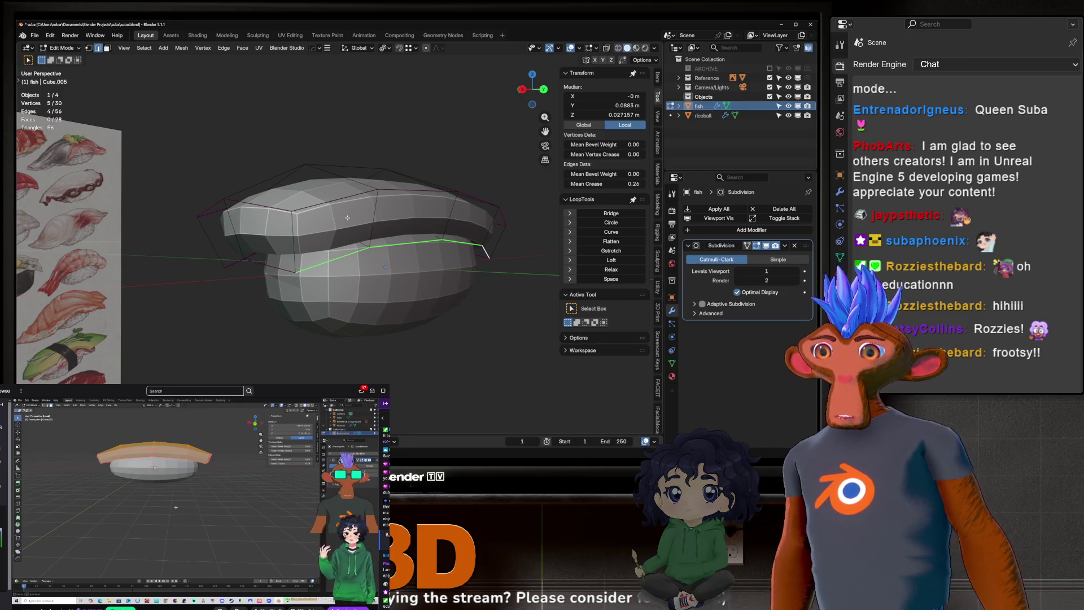
middle_click_drag(340, 218, 390, 223)
key("Tab")
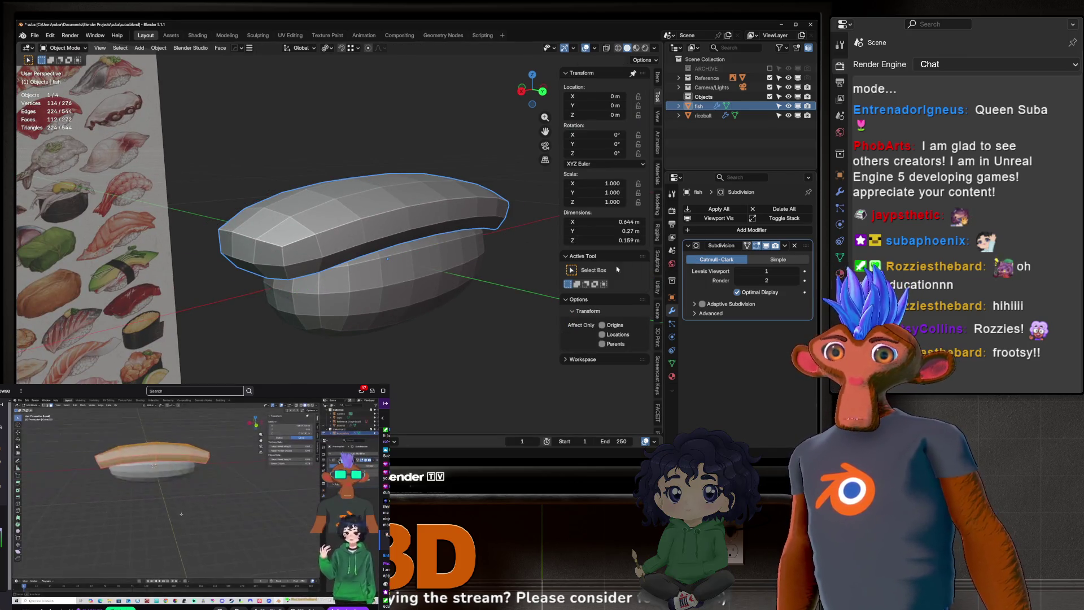
key("Tab")
mouse_move(449, 220)
middle_mouse_down()
mouse_move(543, 205)
mouse_move(571, 316)
middle_mouse_up()
left_click(583, 350)
left_click(441, 281)
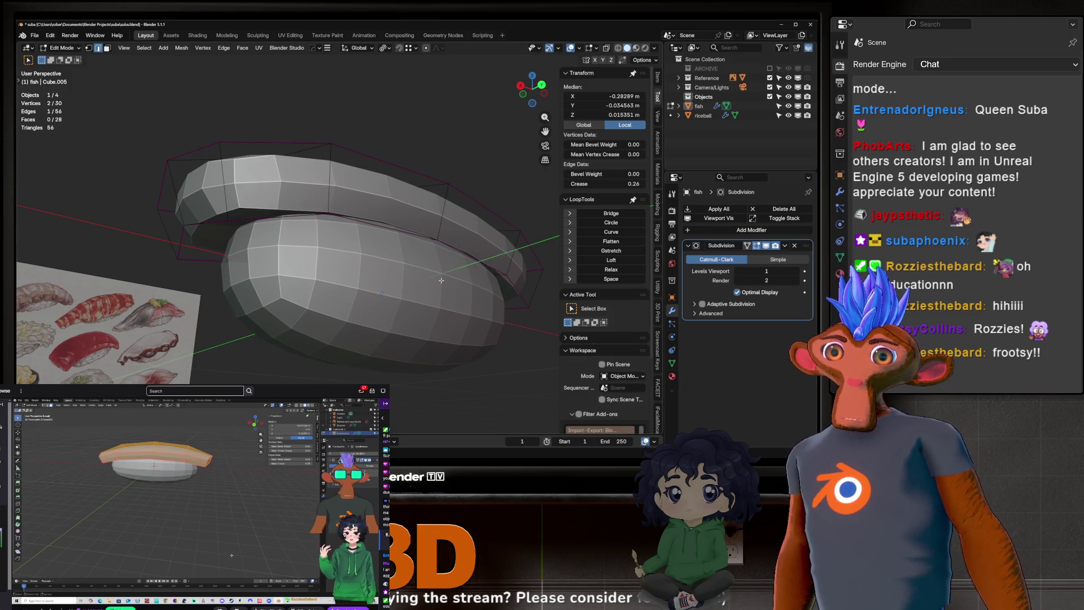
scroll(442, 280, "up", 1)
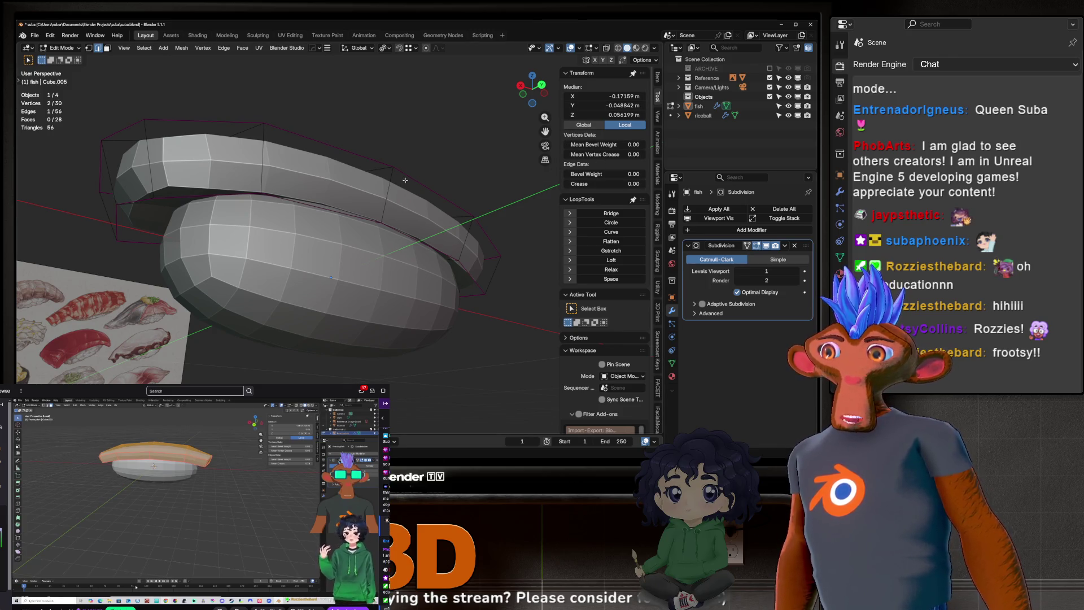
Step: Select all fish edges and clear their creases to 0, checking the softer result
key("a")
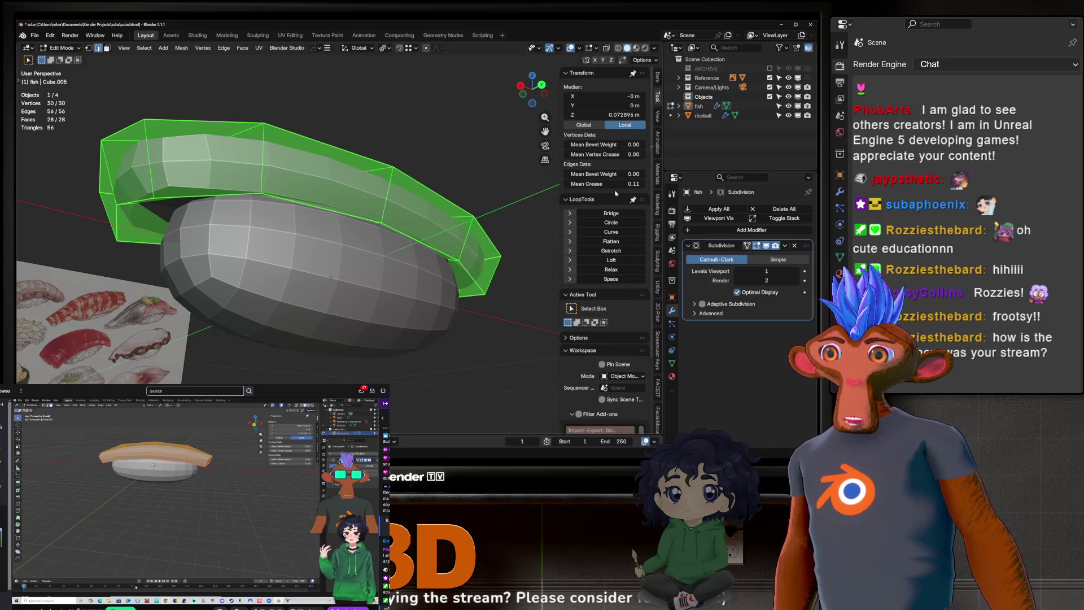
key("BackSpace")
mouse_move(317, 243)
middle_mouse_down()
mouse_move(231, 275)
mouse_move(294, 222)
mouse_move(242, 248)
mouse_move(266, 249)
middle_mouse_up()
key("Tab")
scroll(260, 240, "up", 5)
key("Tab")
key("Tab")
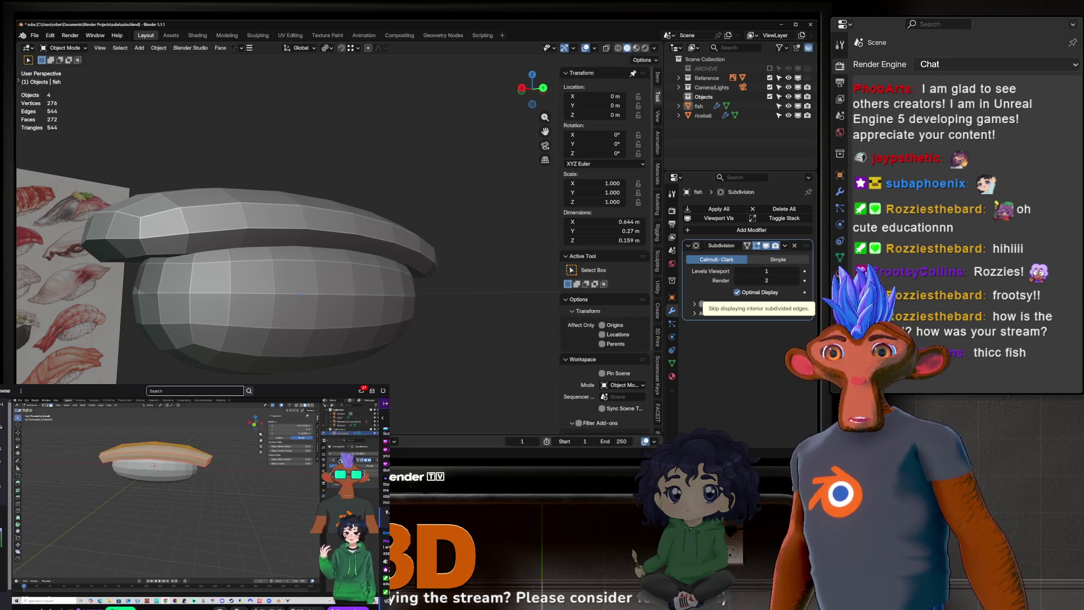
key("Tab")
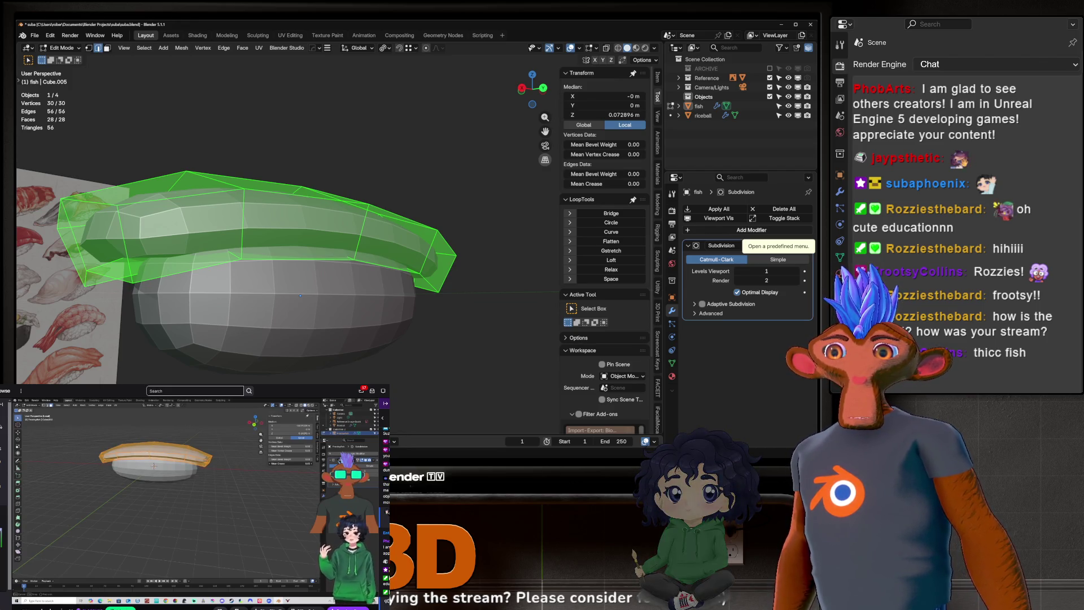
Step: Toggle the fish slice out of and back into Edit Mode, then isolate it in Local View
mouse_move(384, 229)
middle_mouse_down()
mouse_move(405, 226)
mouse_move(402, 248)
middle_mouse_up()
left_click(402, 248)
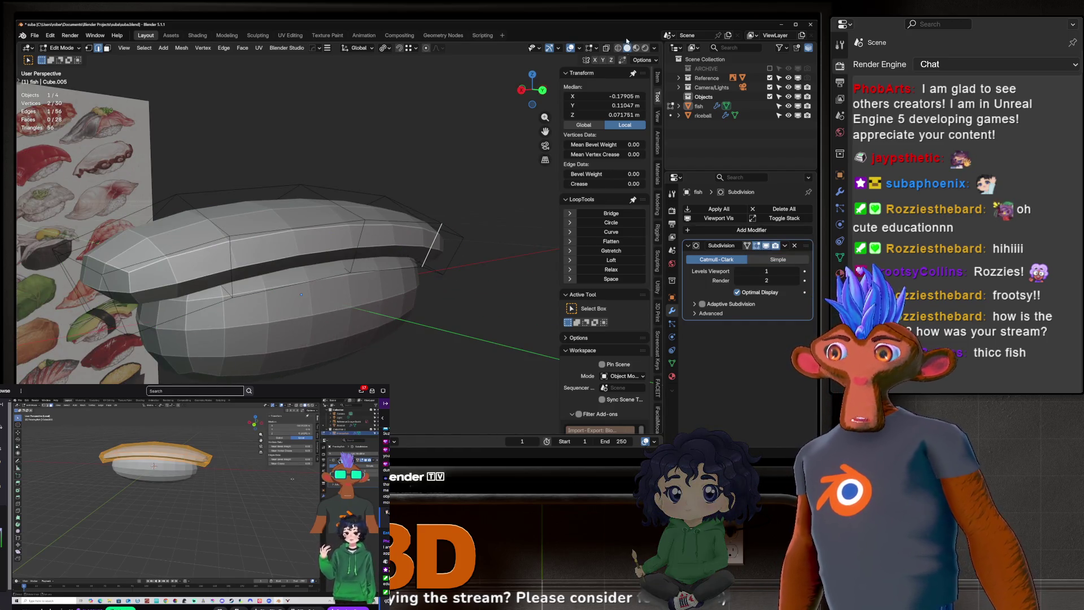
left_click(593, 48)
middle_click_drag(389, 164, 410, 157)
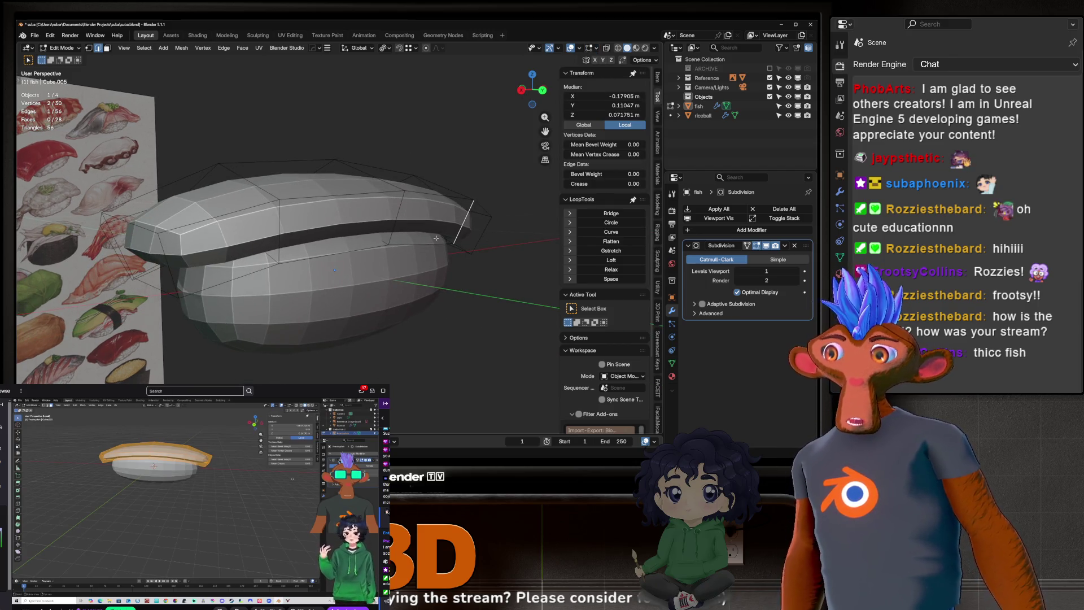
key("Tab")
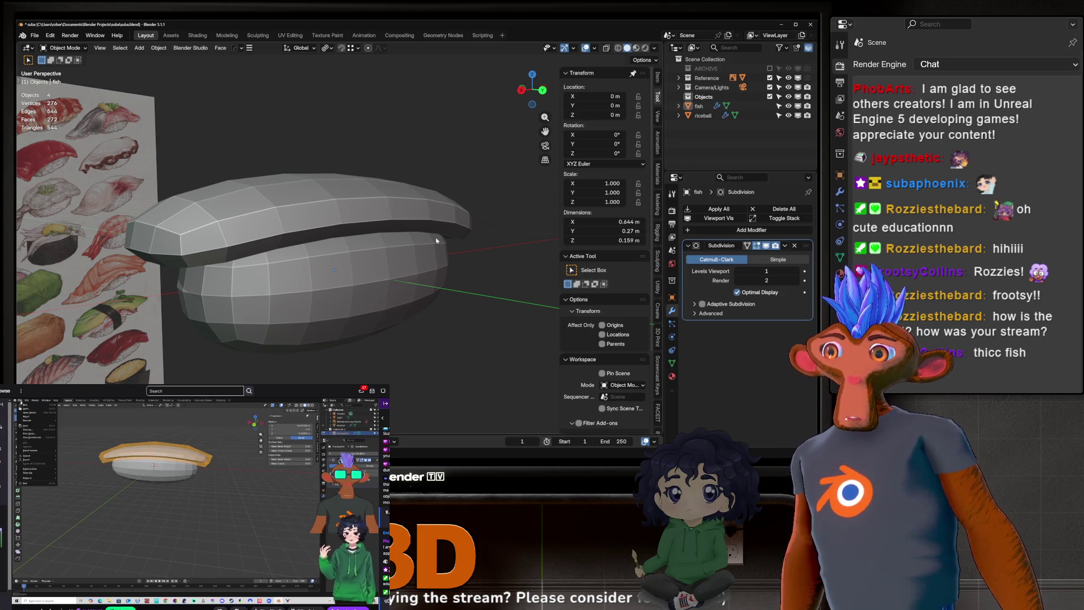
key("Tab")
key("KP_Divide")
middle_click_drag(356, 271, 415, 290)
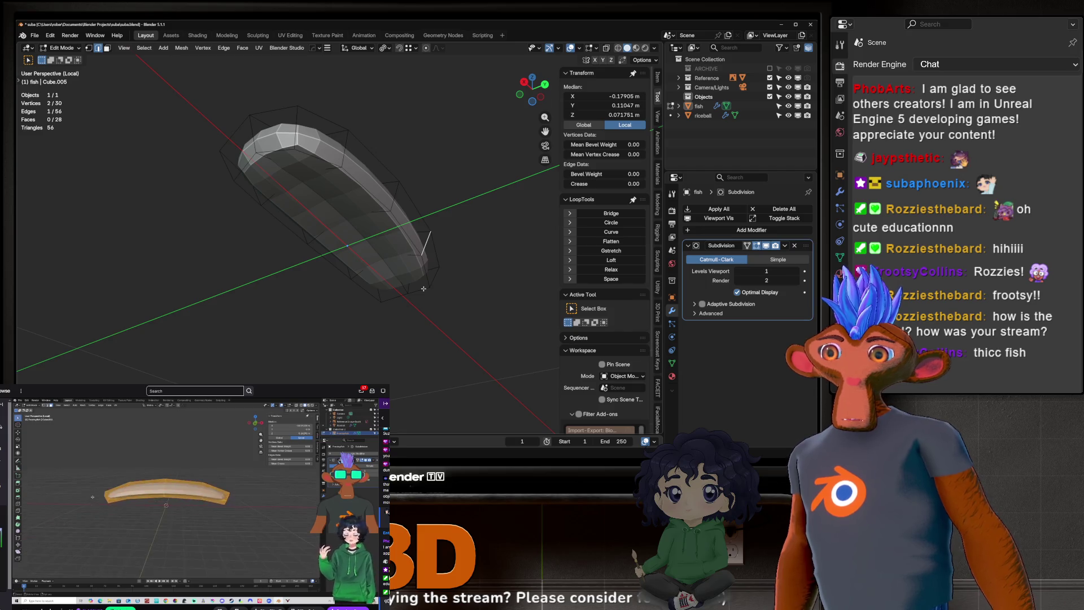
Step: Deselect all on the fish and turn off the Subdivision modifier's Edit Mode display
middle_click_drag(329, 273, 350, 227)
scroll(350, 227, "up", 3)
scroll(350, 227, "down", 4)
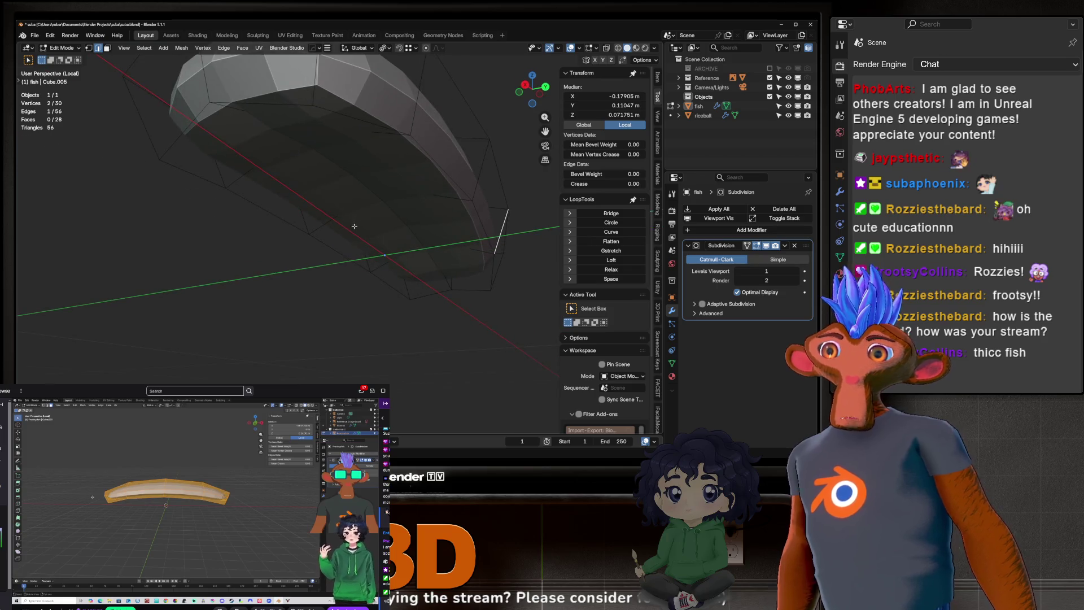
middle_click_drag(388, 277, 337, 216)
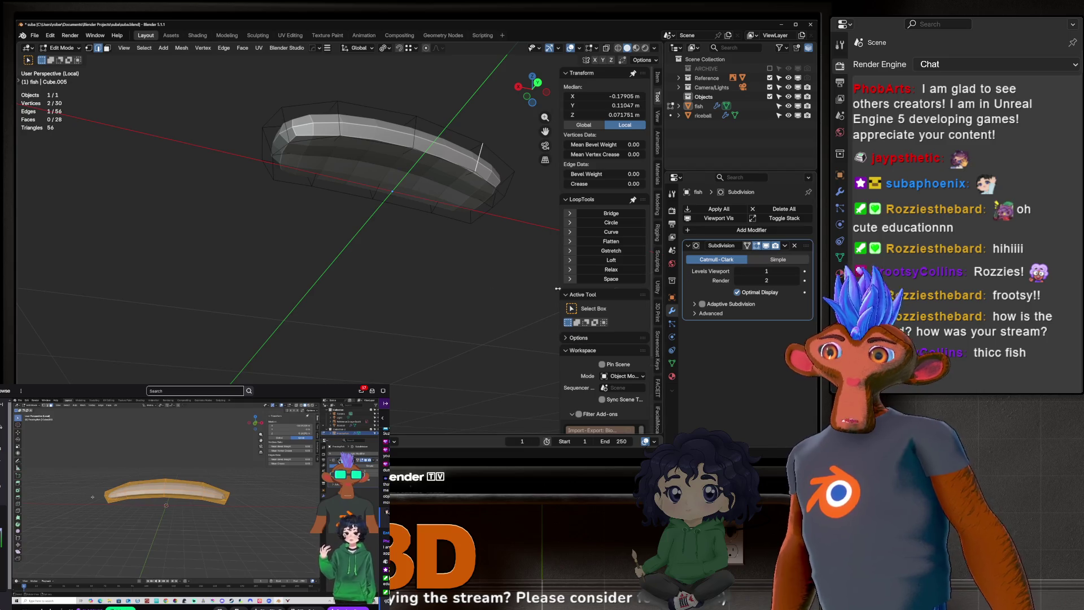
middle_click_drag(418, 200, 397, 230, "shift")
key("alt+a")
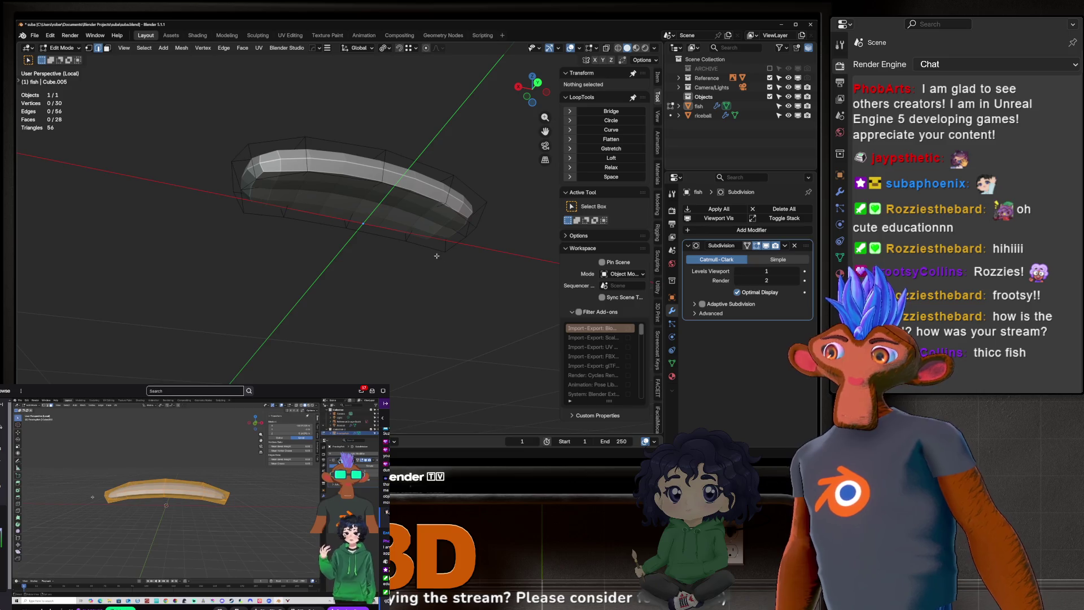
left_click(756, 245)
mouse_move(426, 196)
middle_mouse_down()
mouse_move(324, 288)
mouse_move(335, 232)
mouse_move(362, 240)
mouse_move(336, 242)
middle_mouse_up()
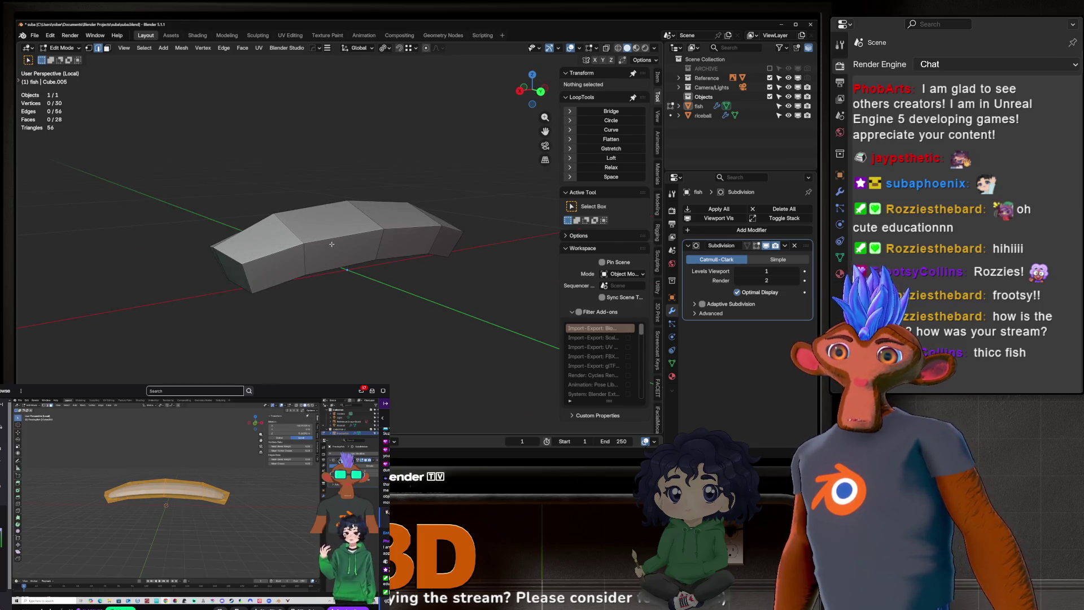
Step: Select the fish's upper rim edge loop, then drop one vertex to keep four edges
mouse_move(332, 231)
middle_mouse_down()
mouse_move(388, 259)
mouse_move(290, 193)
mouse_move(320, 263)
mouse_move(354, 219)
middle_mouse_up()
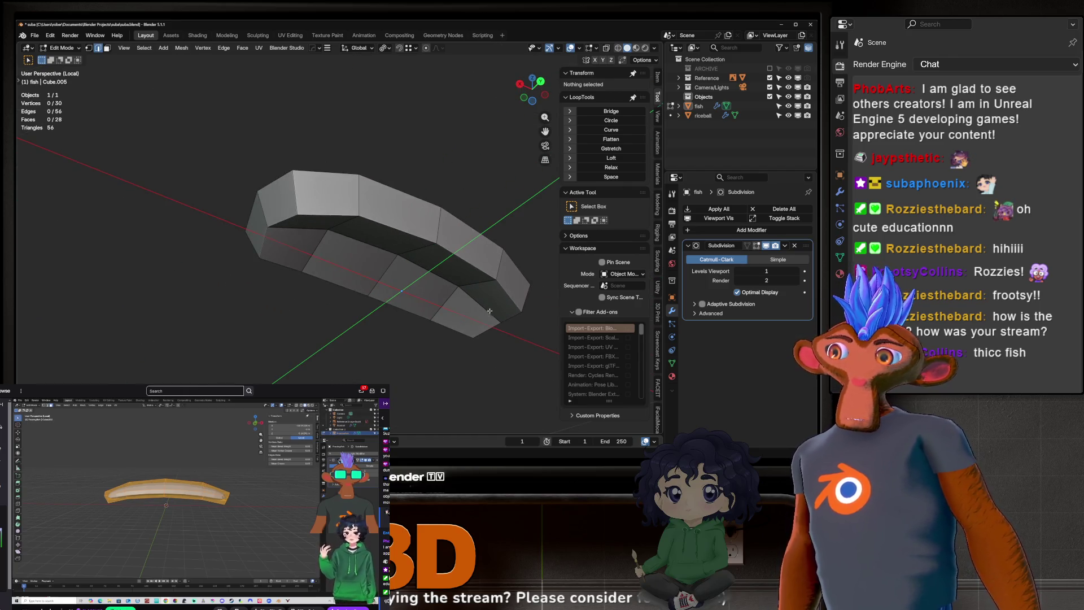
mouse_move(436, 222)
middle_mouse_down()
mouse_move(368, 307)
mouse_move(399, 296)
mouse_move(368, 253)
mouse_move(351, 277)
mouse_move(455, 271)
middle_mouse_up()
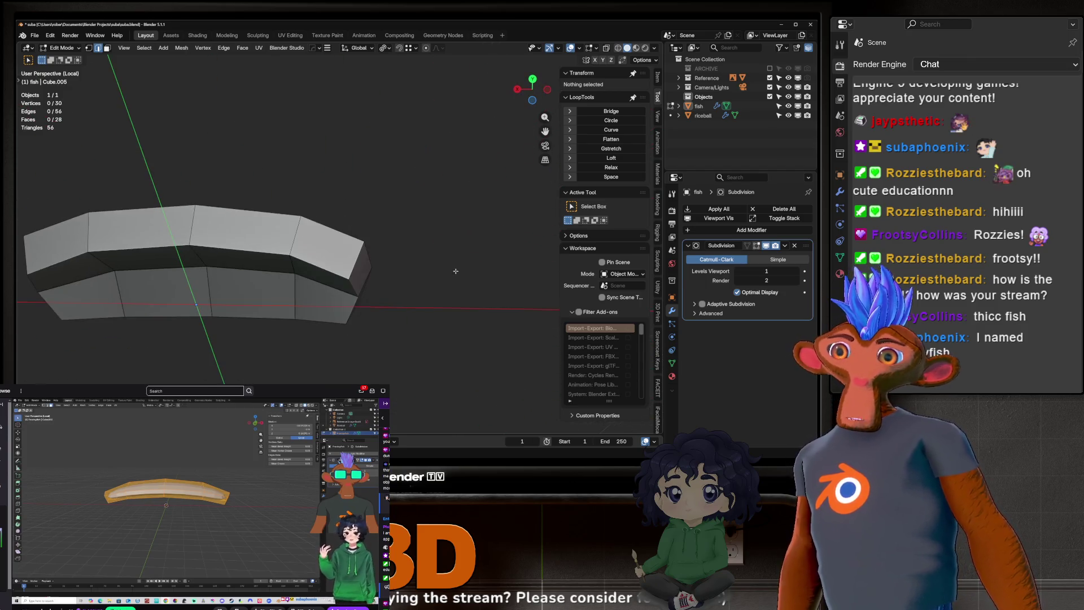
middle_click_drag(383, 298, 379, 284, "shift")
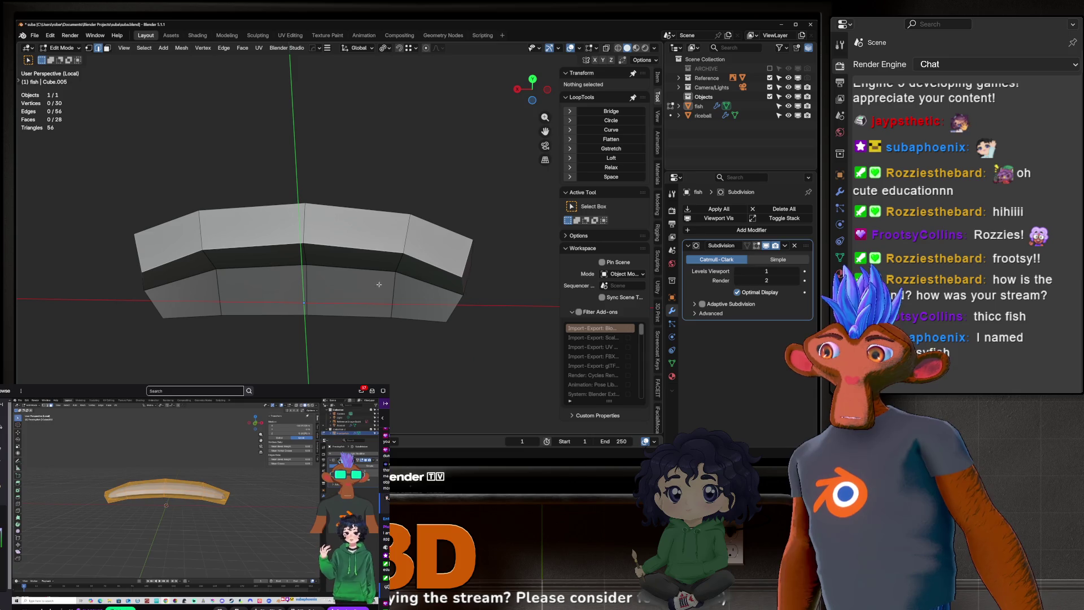
left_click(196, 256, "alt")
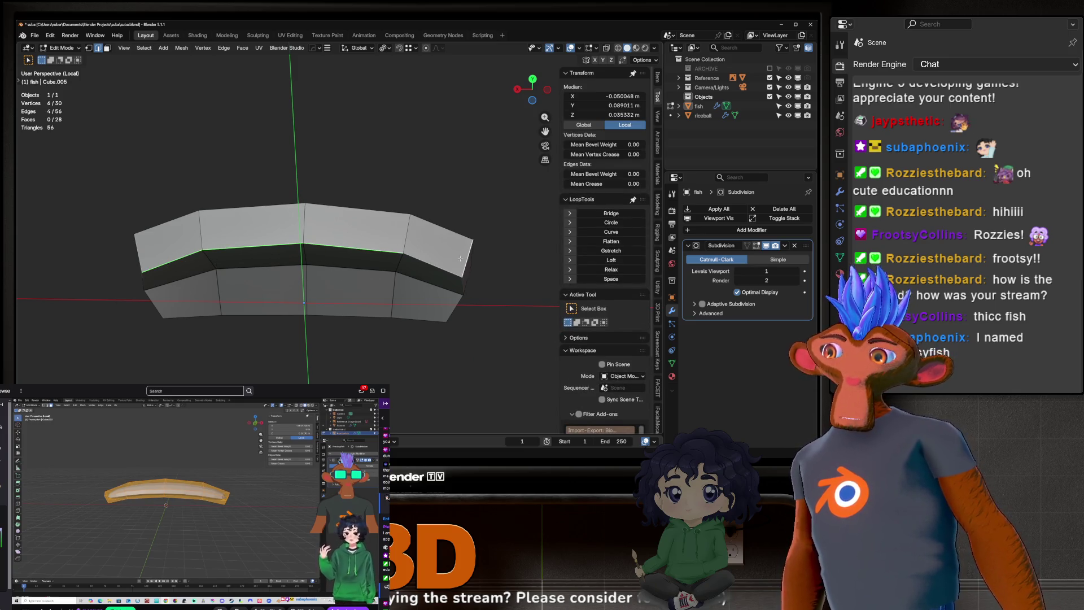
left_click(462, 276, "shift")
Step: Orbit and zoom around the fish to inspect the selected rim edges
mouse_move(462, 276)
middle_mouse_down()
mouse_move(377, 198)
mouse_move(395, 283)
mouse_move(367, 293)
mouse_move(418, 250)
mouse_move(341, 274)
mouse_move(358, 241)
mouse_move(320, 190)
middle_mouse_up()
scroll(377, 175, "down", 3)
scroll(395, 283, "up", 3)
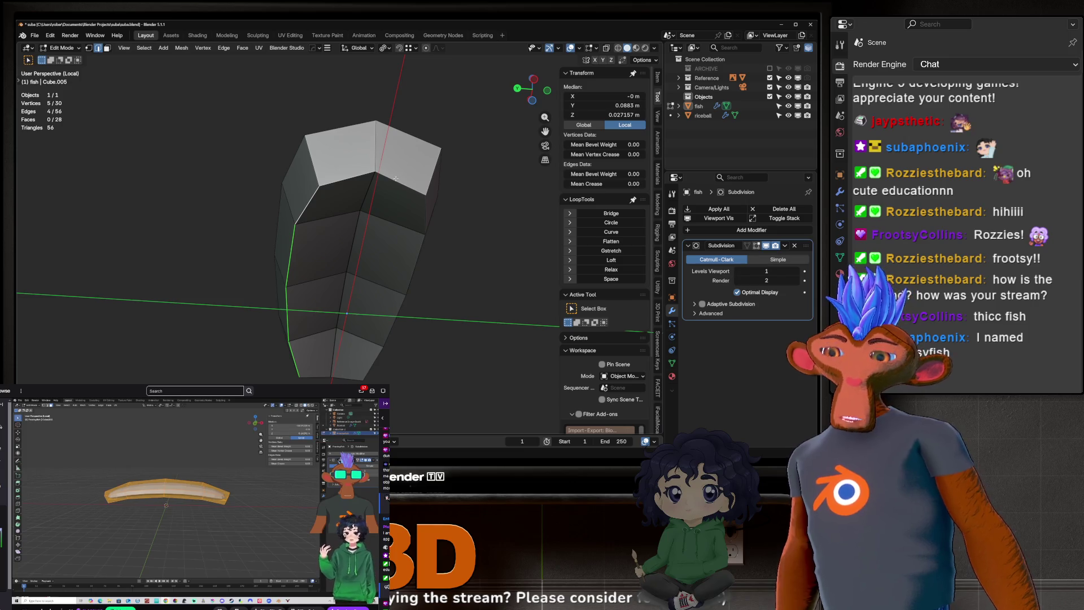
middle_click_drag(354, 199, 350, 205)
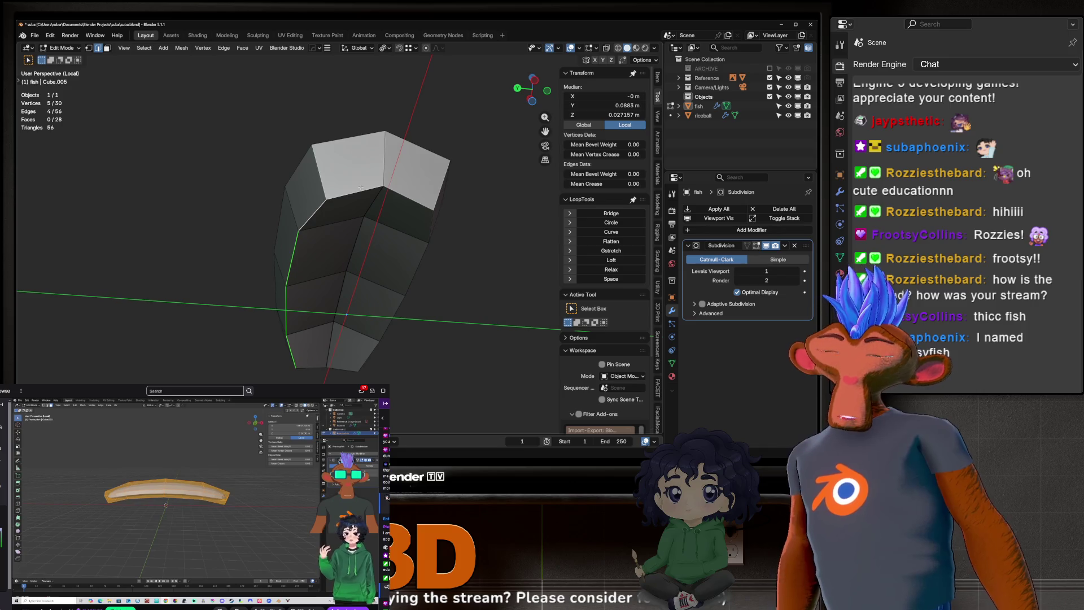
middle_click_drag(288, 303, 372, 262)
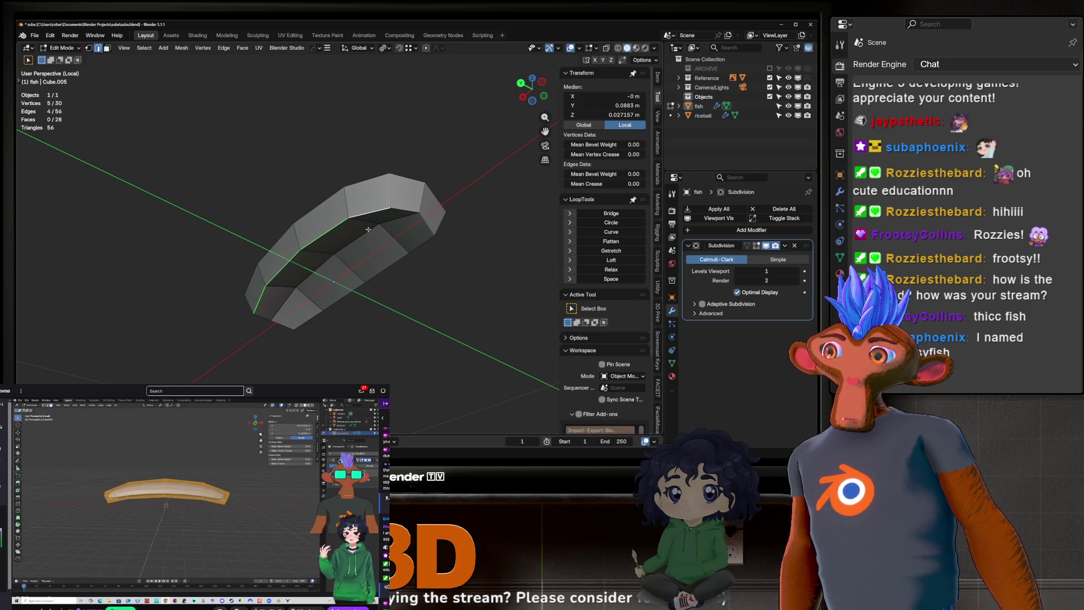
middle_click_drag(370, 227, 287, 336)
Step: Build a first shortest-path edge loop around the fish slice's side from one side edge
left_click(284, 339)
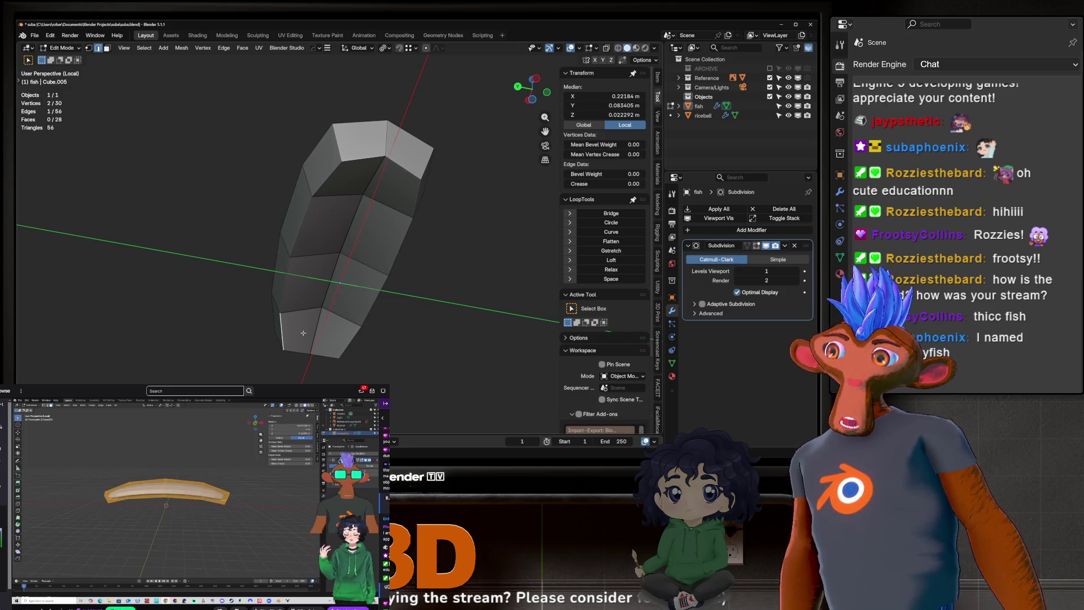
middle_click_drag(282, 333, 376, 339)
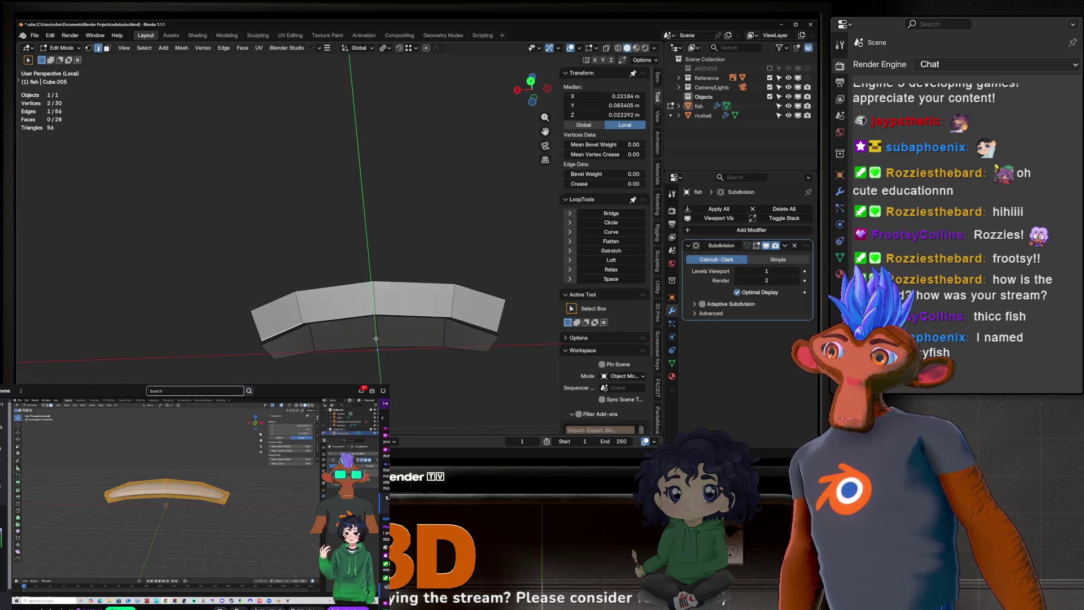
left_click(469, 325, "ctrl")
middle_click_drag(469, 324, 345, 287)
left_click(400, 210, "ctrl")
left_click(463, 376, "ctrl")
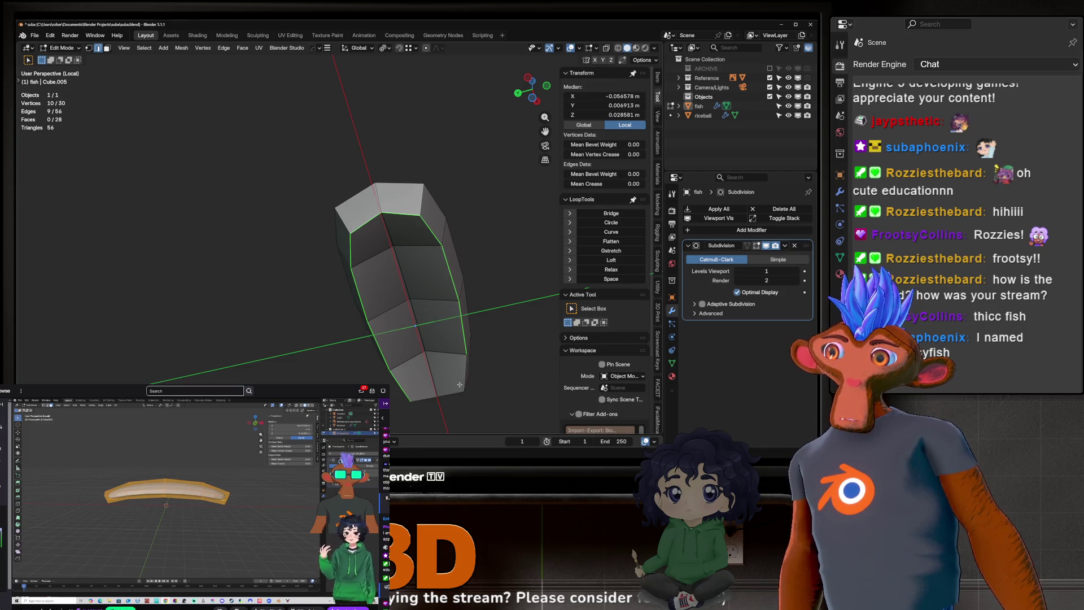
left_click(455, 391, "ctrl")
left_click(424, 394, "ctrl")
middle_click_drag(409, 352, 397, 250)
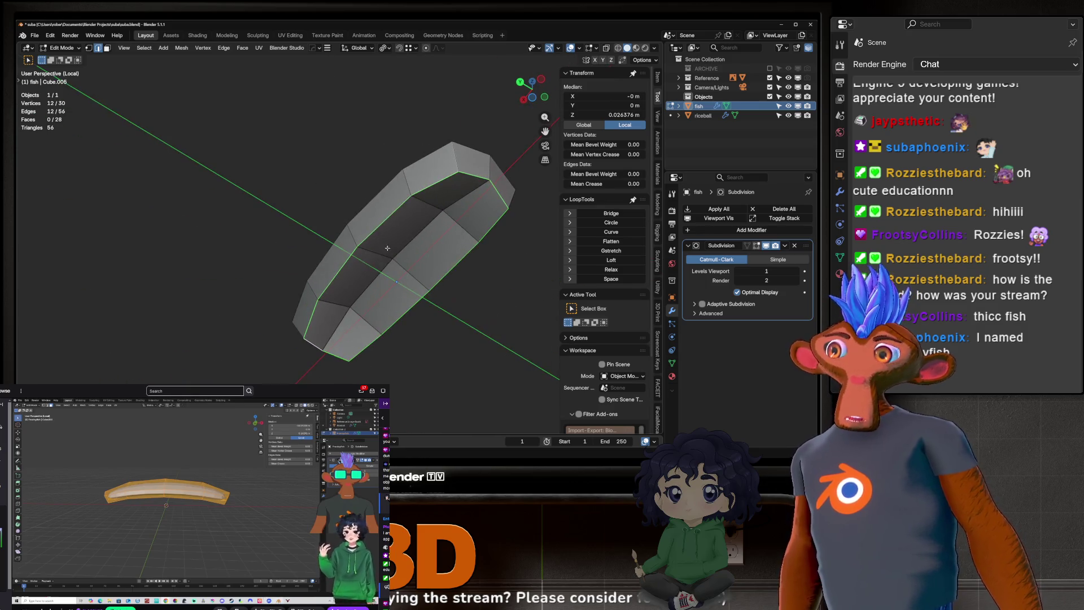
Step: Restart the path and close a 12-edge loop around the fish slice's side
left_click(319, 323)
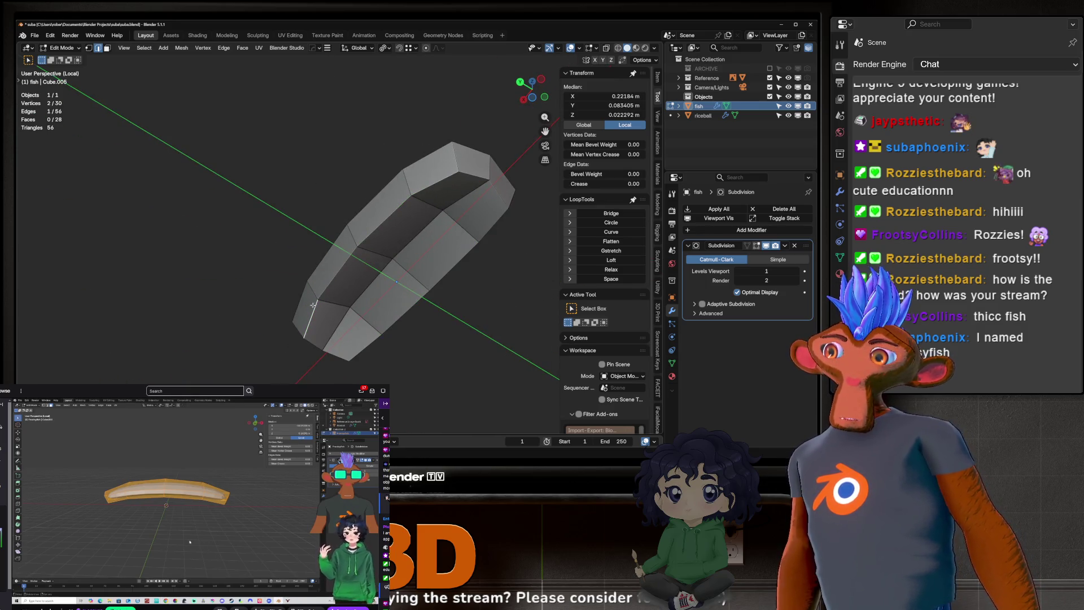
left_click(442, 188, "ctrl")
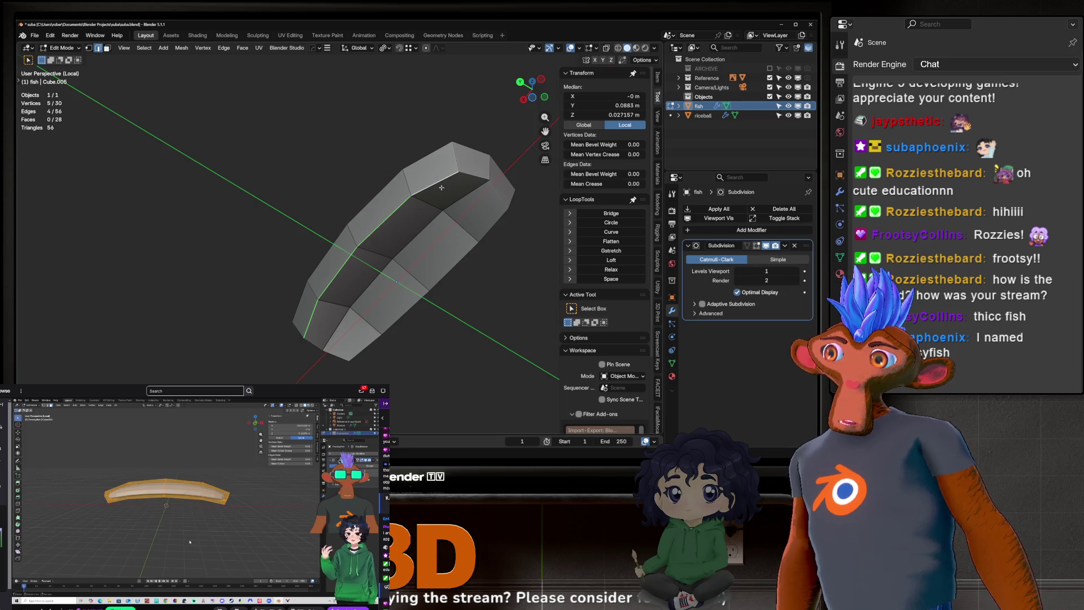
left_click(502, 200, "ctrl")
left_click(365, 346, "ctrl")
left_click(315, 340, "ctrl")
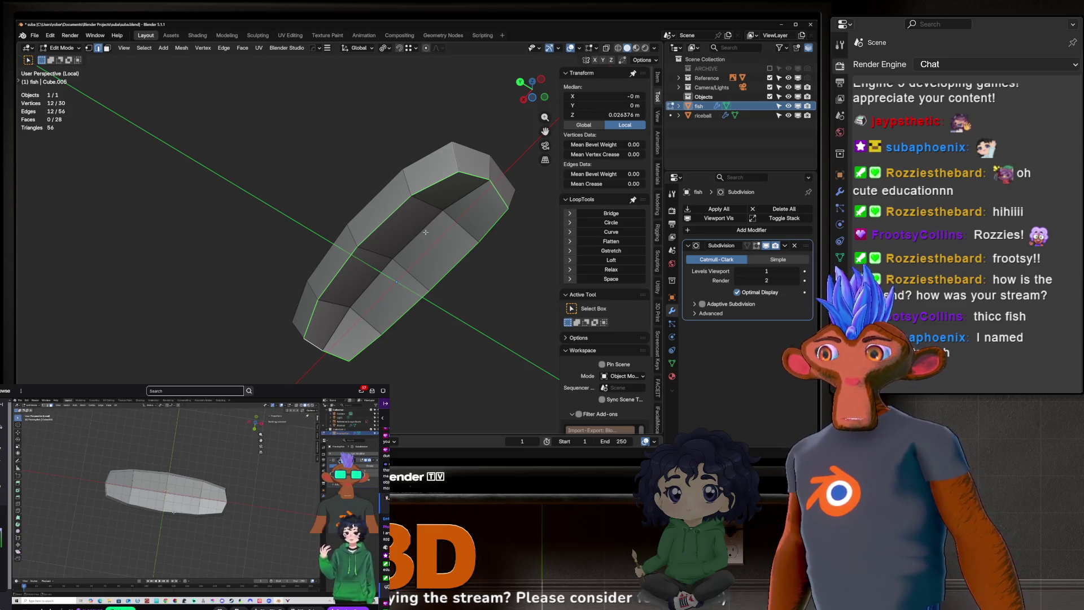
scroll(465, 199, "up", 3)
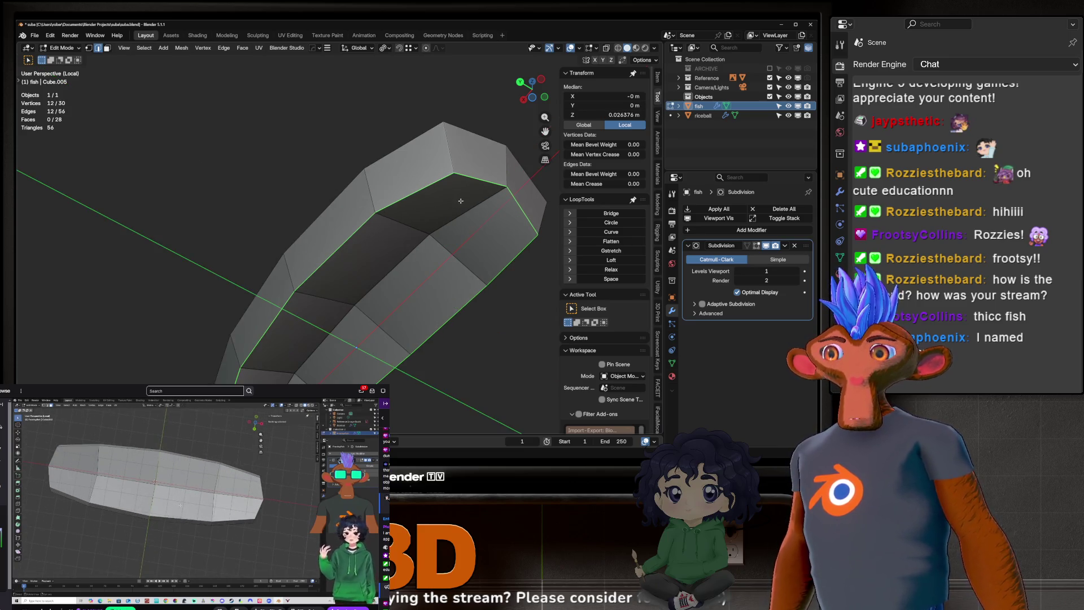
mouse_move(379, 209)
middle_mouse_down()
mouse_move(554, 207)
mouse_move(427, 205)
middle_mouse_up()
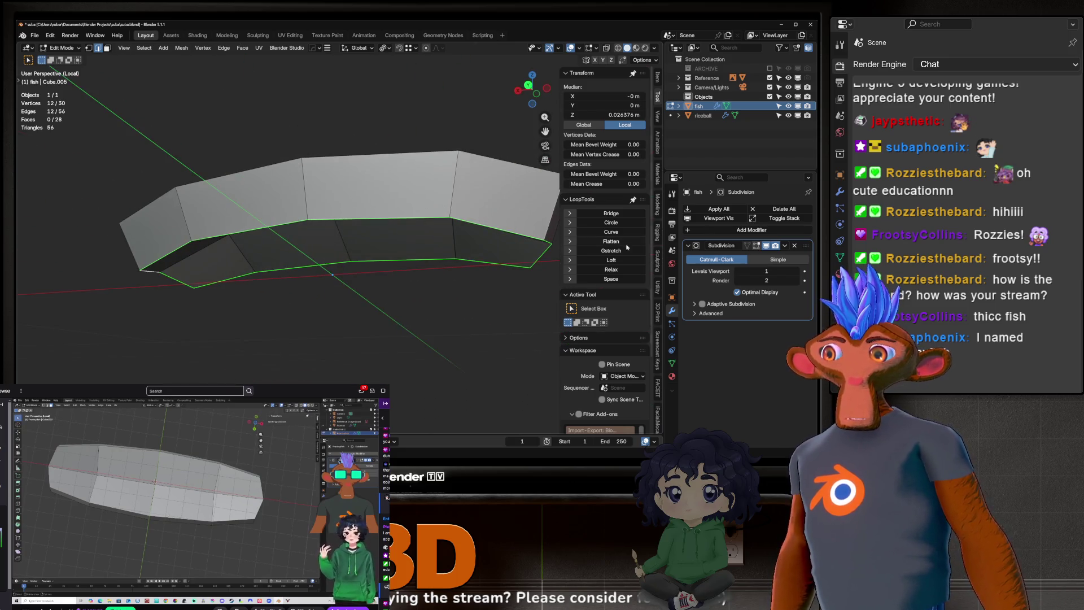
Step: Toggle the Subdivision modifier's edit-mode display off and on, leaving the smoothed surface shown
left_click(757, 246)
left_click(757, 246)
left_click(757, 245)
mouse_move(463, 294)
middle_mouse_down()
mouse_move(491, 313)
mouse_move(545, 308)
middle_mouse_up()
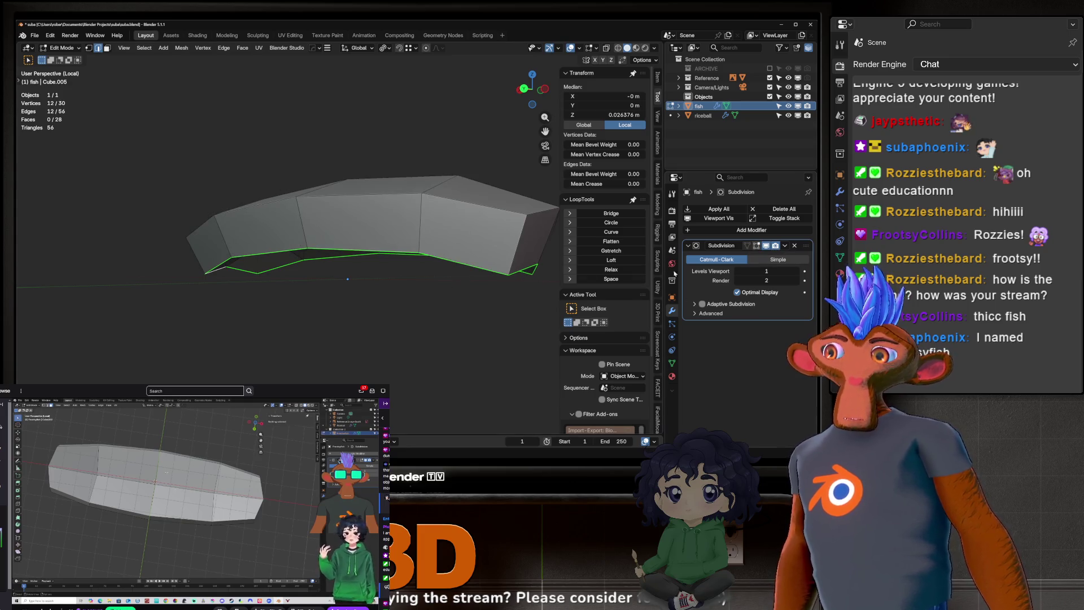
left_click(765, 247)
left_click(765, 246)
middle_click_drag(497, 198, 507, 218)
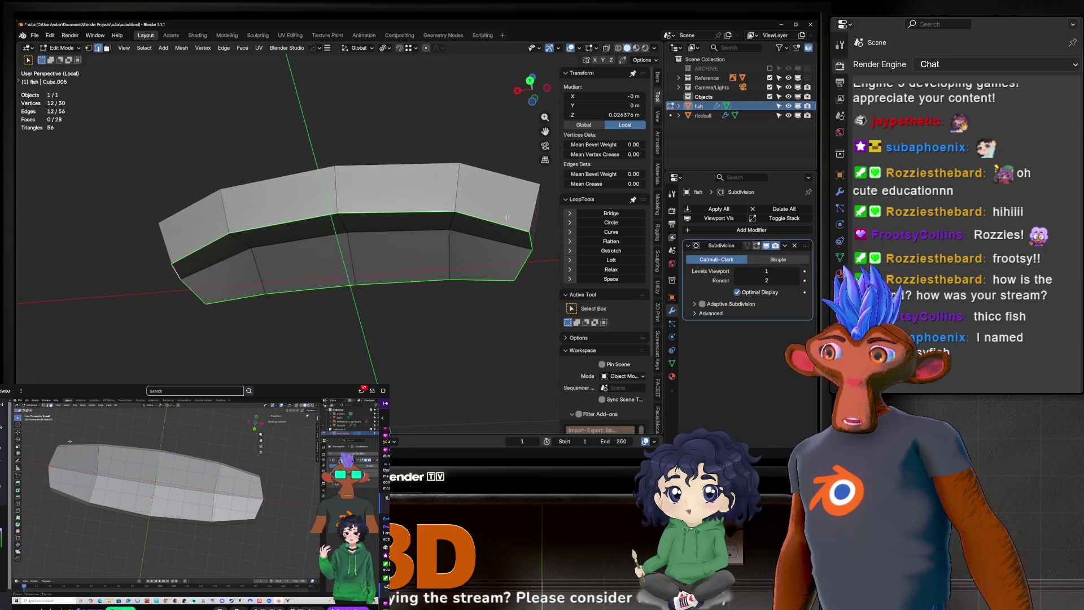
middle_click_drag(468, 281, 466, 266)
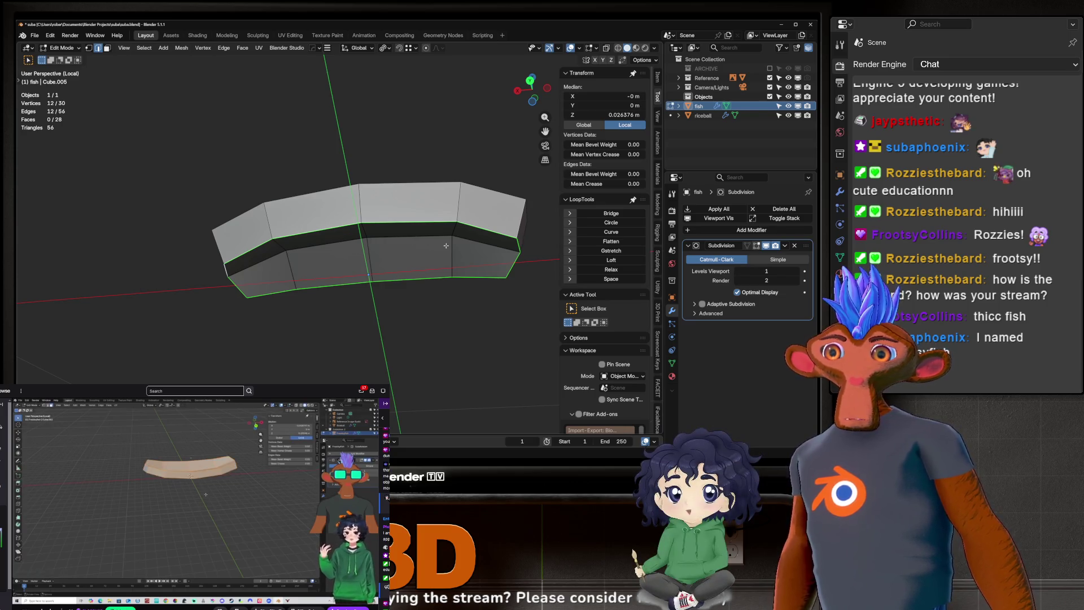
middle_click_drag(408, 259, 444, 243)
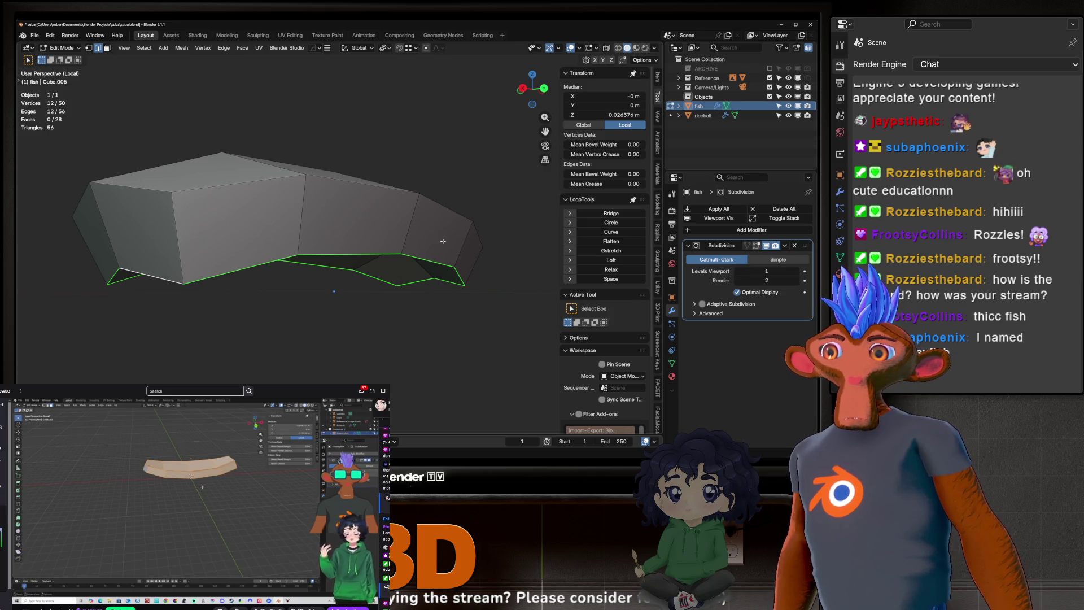
mouse_move(359, 231)
middle_mouse_down()
mouse_move(423, 223)
mouse_move(406, 218)
mouse_move(425, 242)
mouse_move(372, 241)
middle_mouse_up()
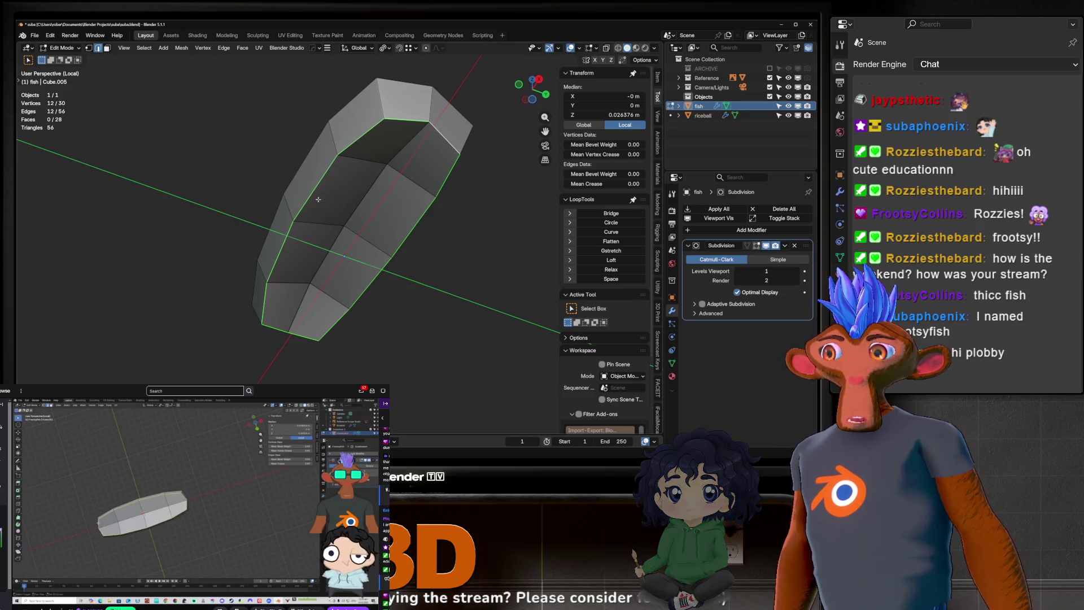
Step: Mark the selected fish edge loop as a UV seam
key("u")
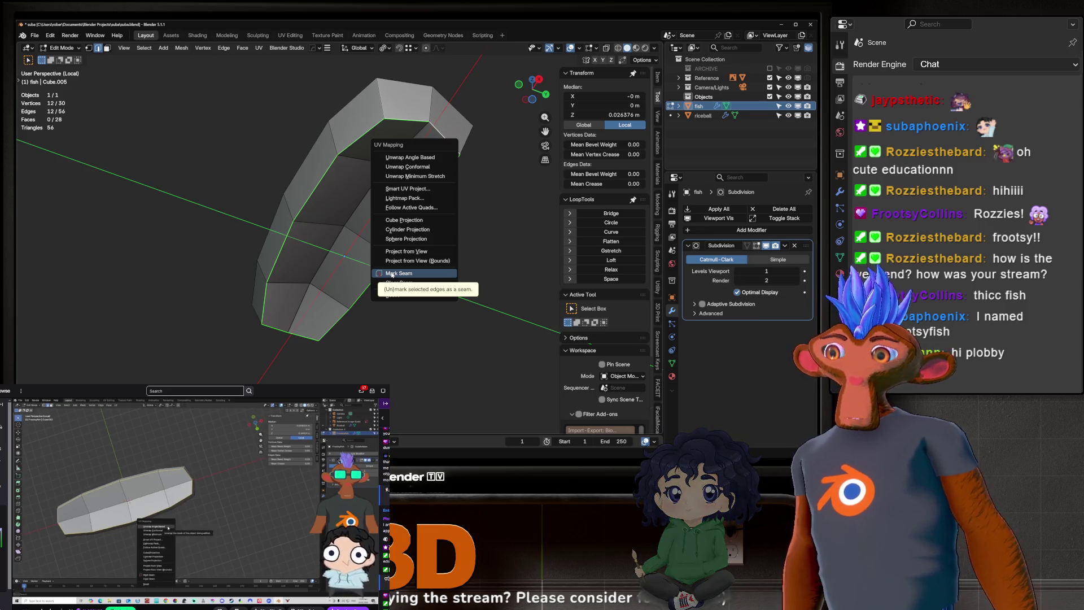
left_click(391, 274)
left_click(417, 287)
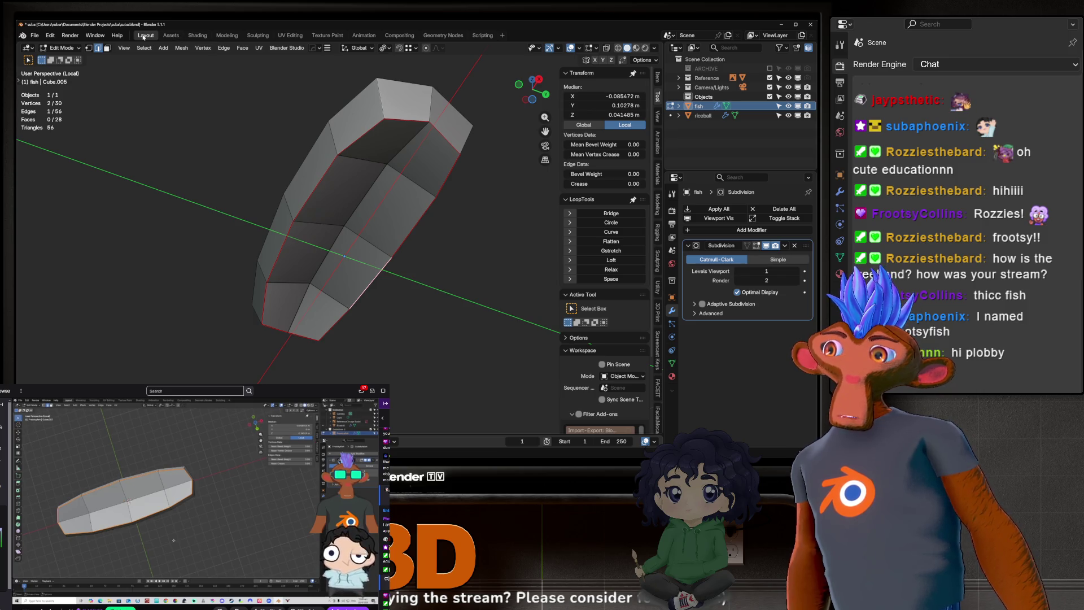
Step: Switch to the UV Editing workspace
left_click(171, 36)
left_click(145, 35)
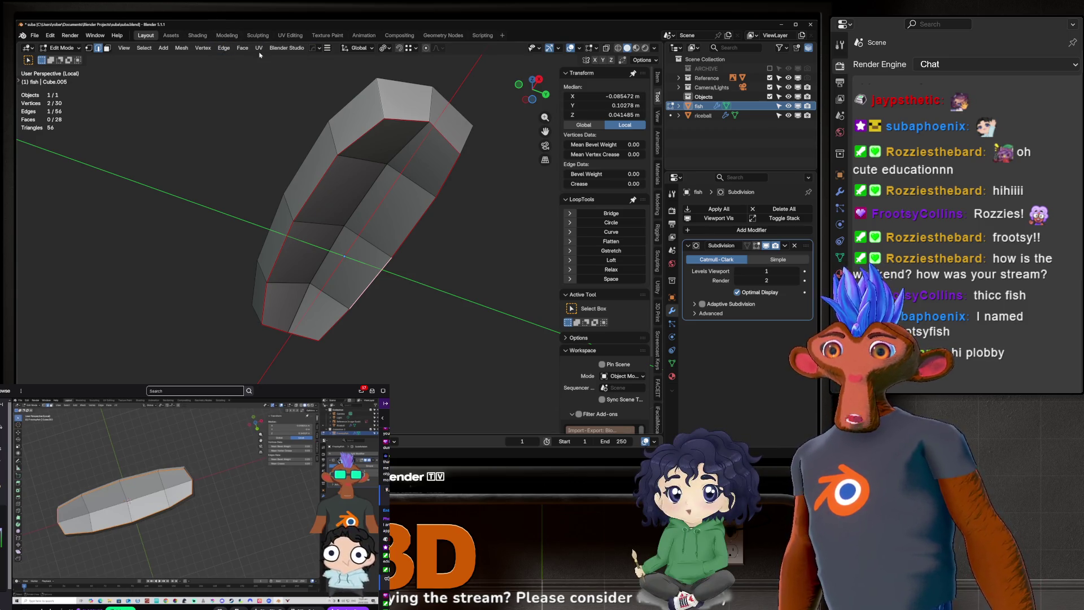
left_click(289, 36)
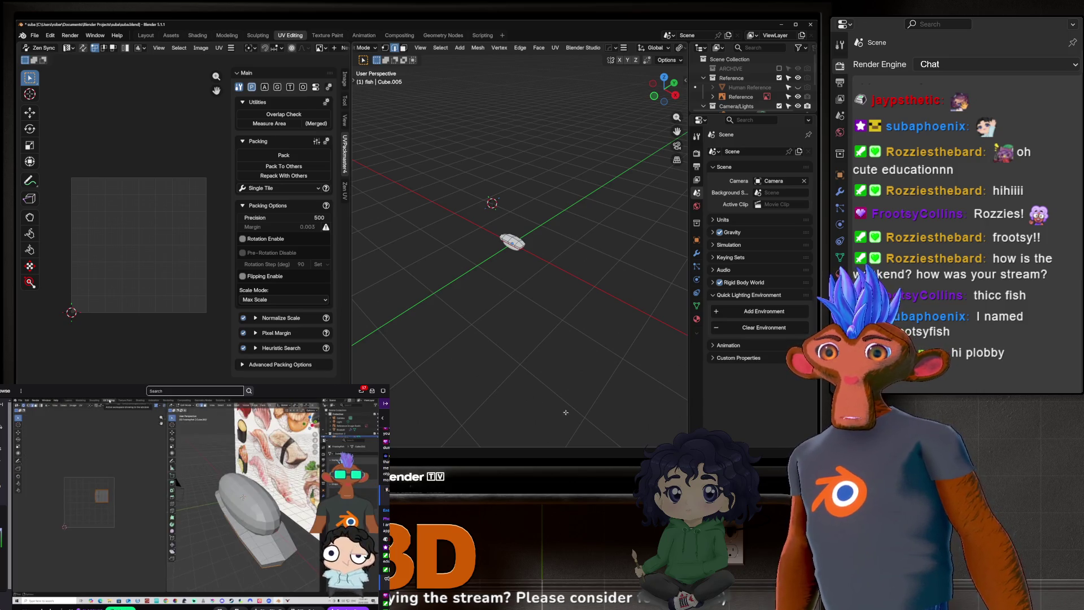
Step: Use faceted solid shading, isolate the fish in Local View, and select its whole mesh
scroll(485, 227, "up", 15)
middle_click_drag(485, 227, 531, 192)
scroll(645, 48, "down", 5)
scroll(645, 47, "down", 3)
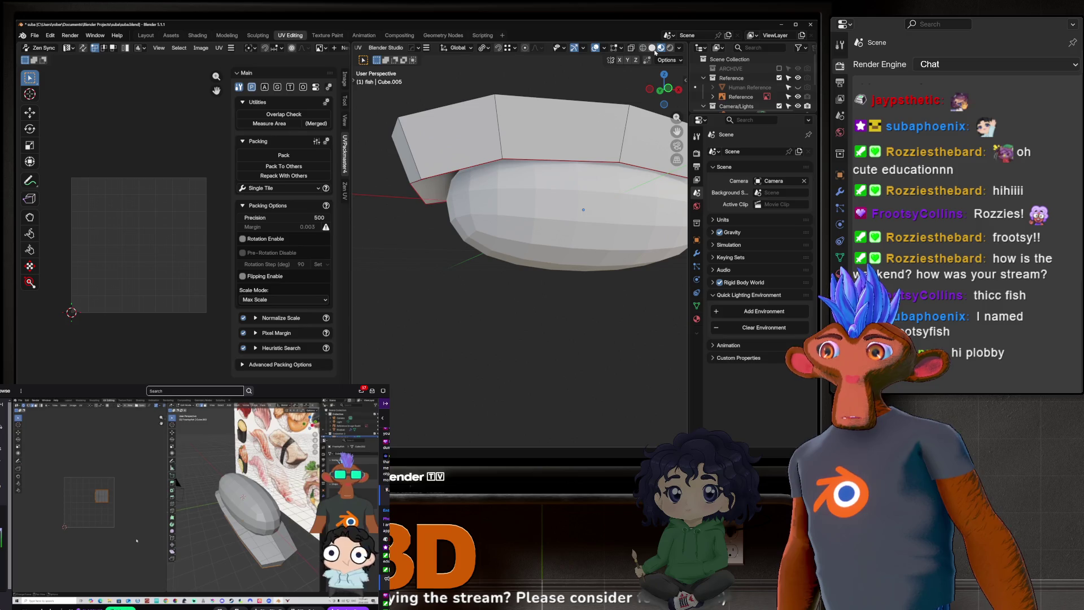
left_click(653, 49)
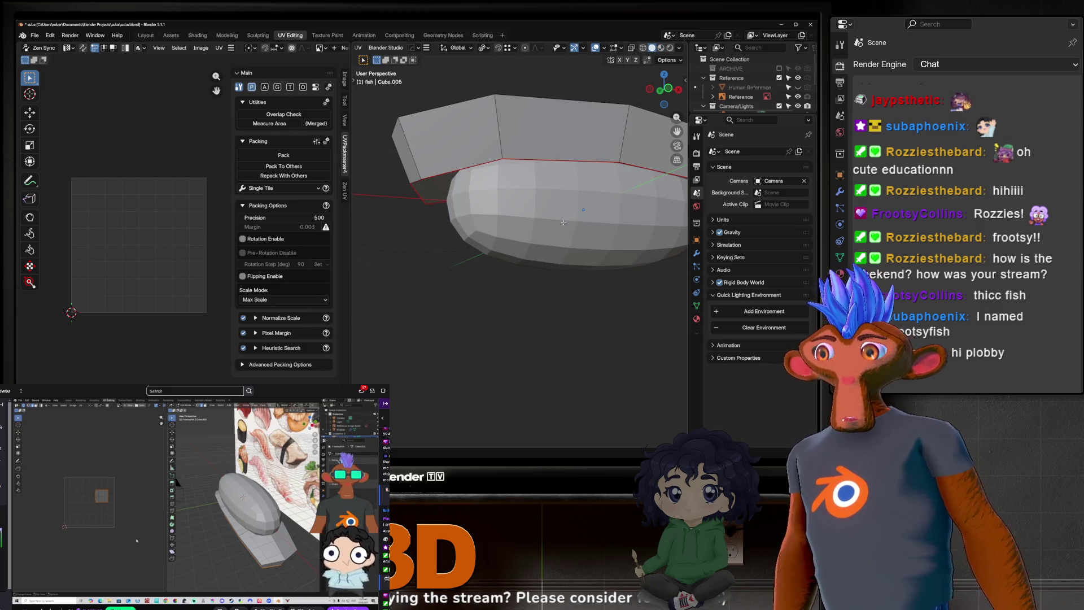
key("KP_Divide")
key("KP_Divide")
key("KP_Divide")
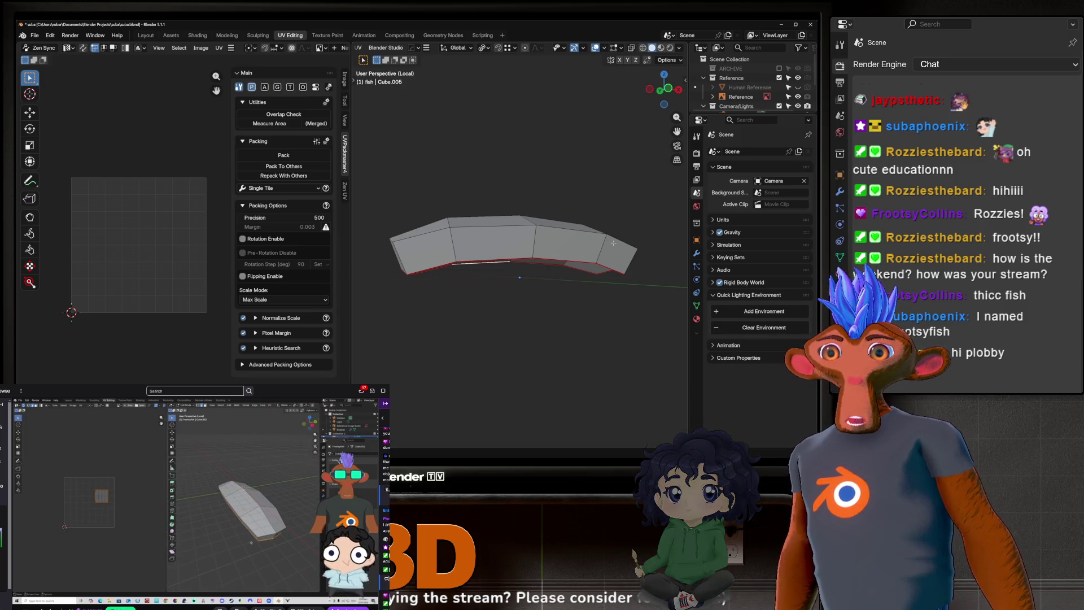
middle_click_drag(598, 245, 465, 241)
scroll(543, 248, "up", 4)
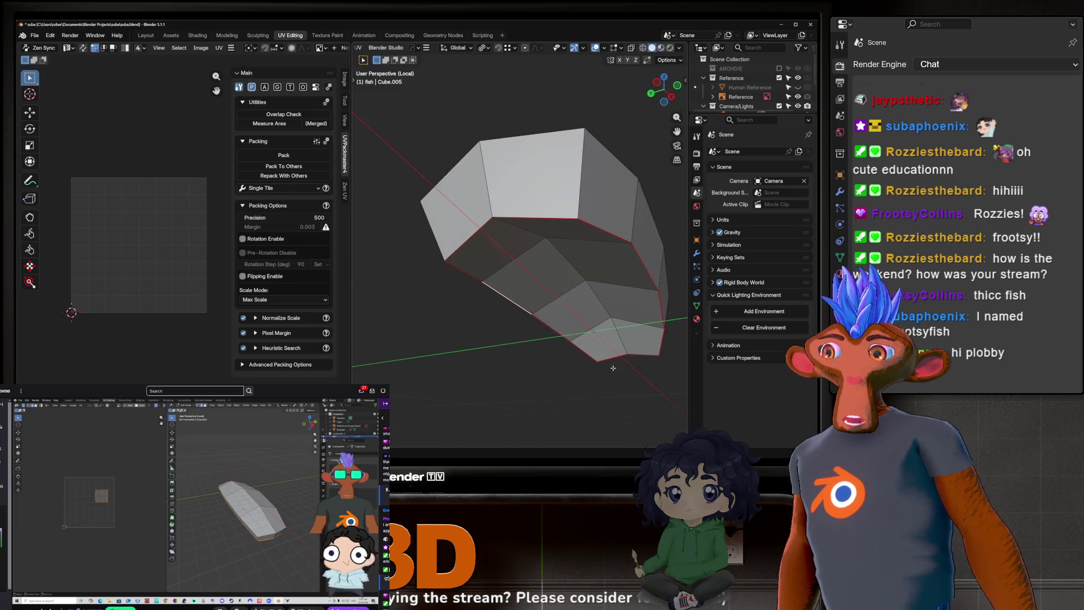
middle_click_drag(598, 283, 575, 218)
key("a")
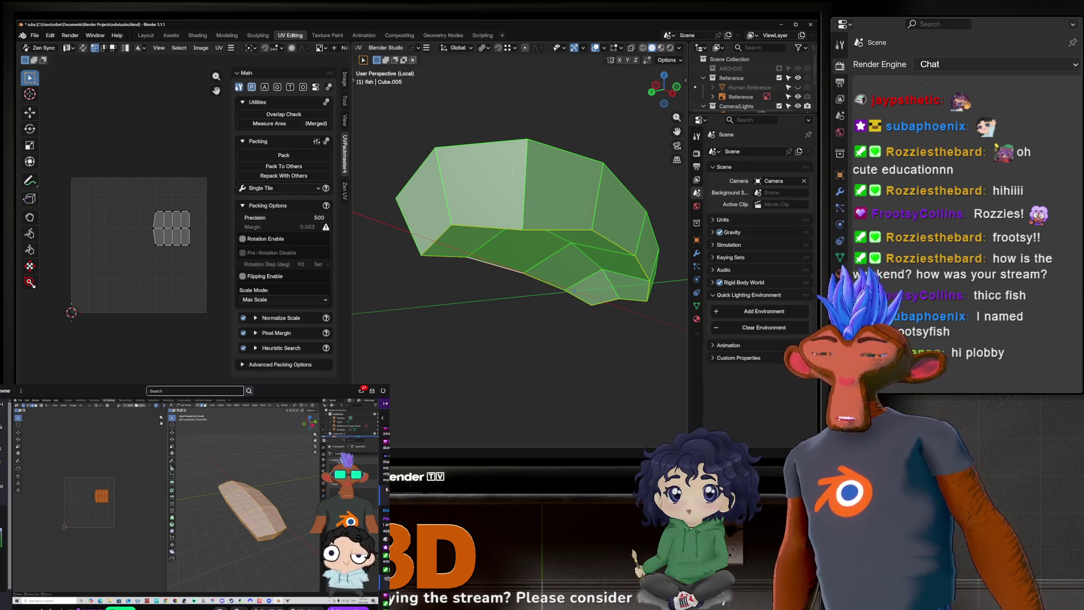
Step: Unwrap the fish with Minimum Stretch, then return to Object Mode and exit Local View
key("u")
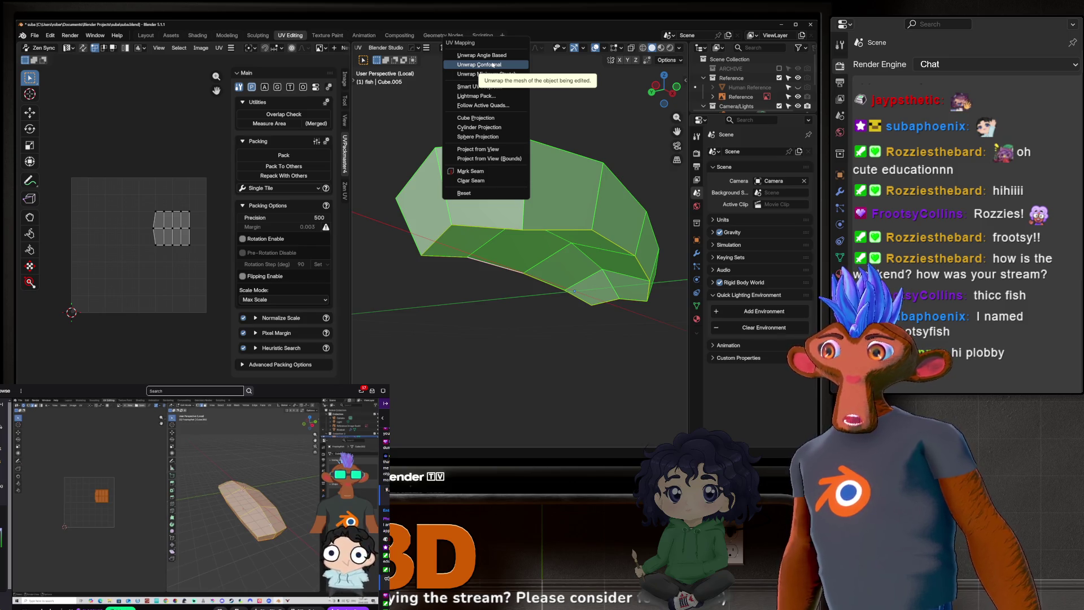
left_click(493, 74)
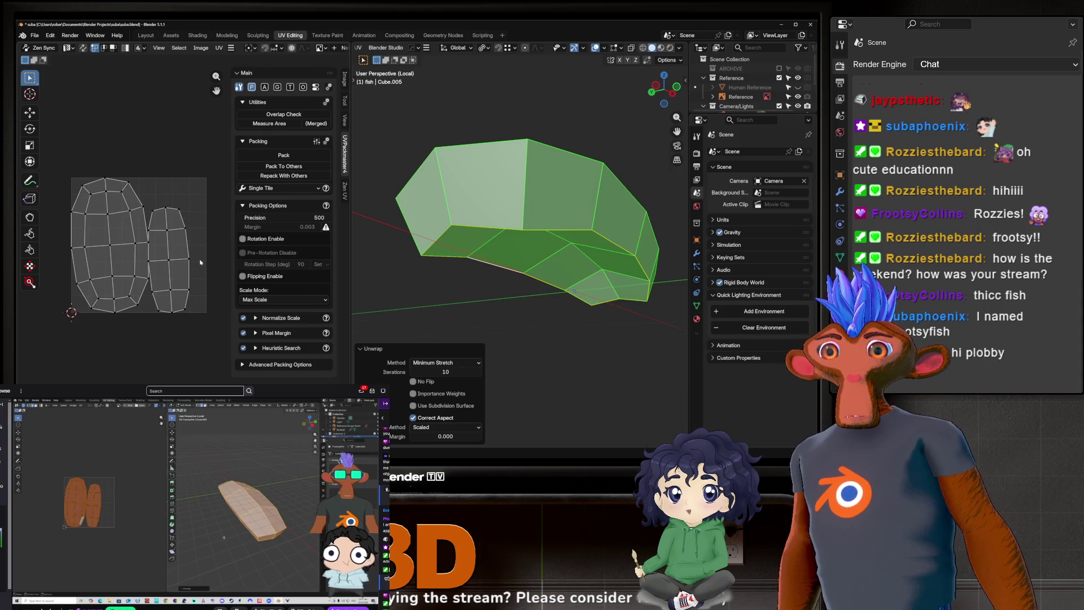
middle_click_drag(383, 287, 453, 172)
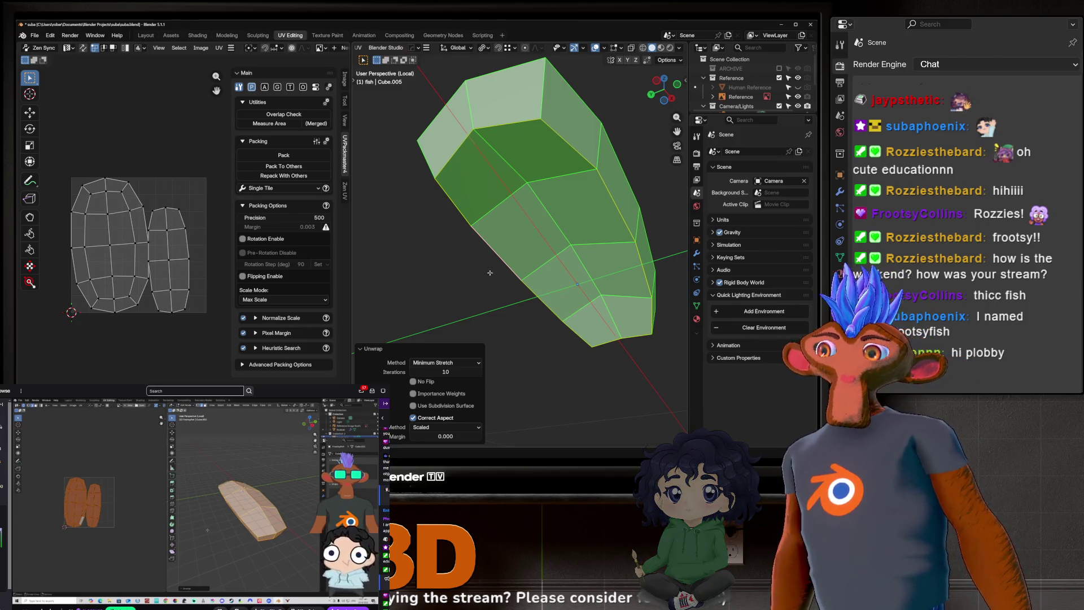
middle_click_drag(493, 169, 500, 221)
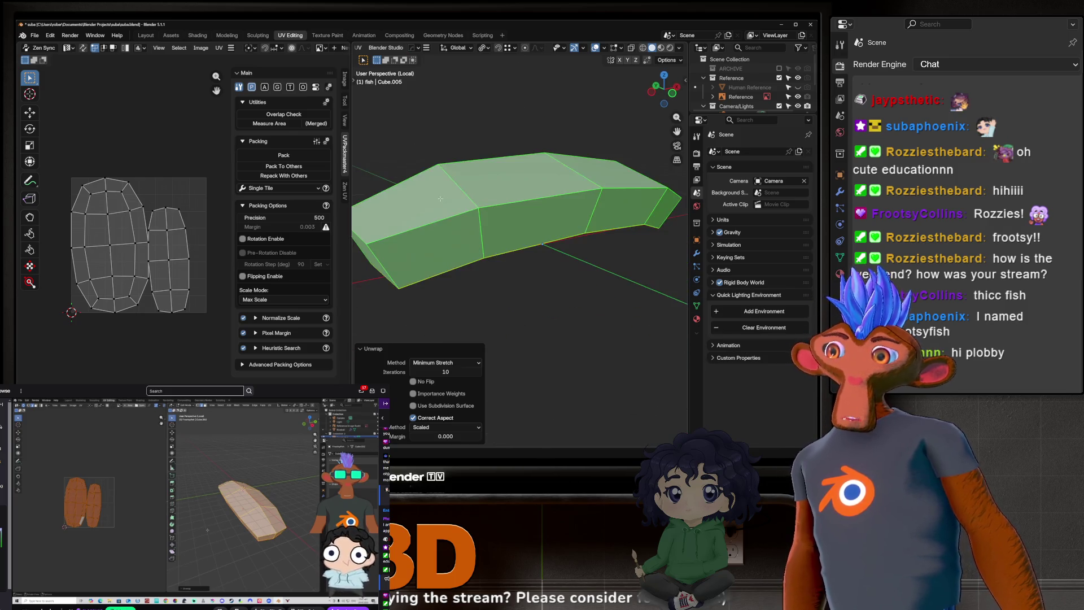
key("Tab")
key("slash")
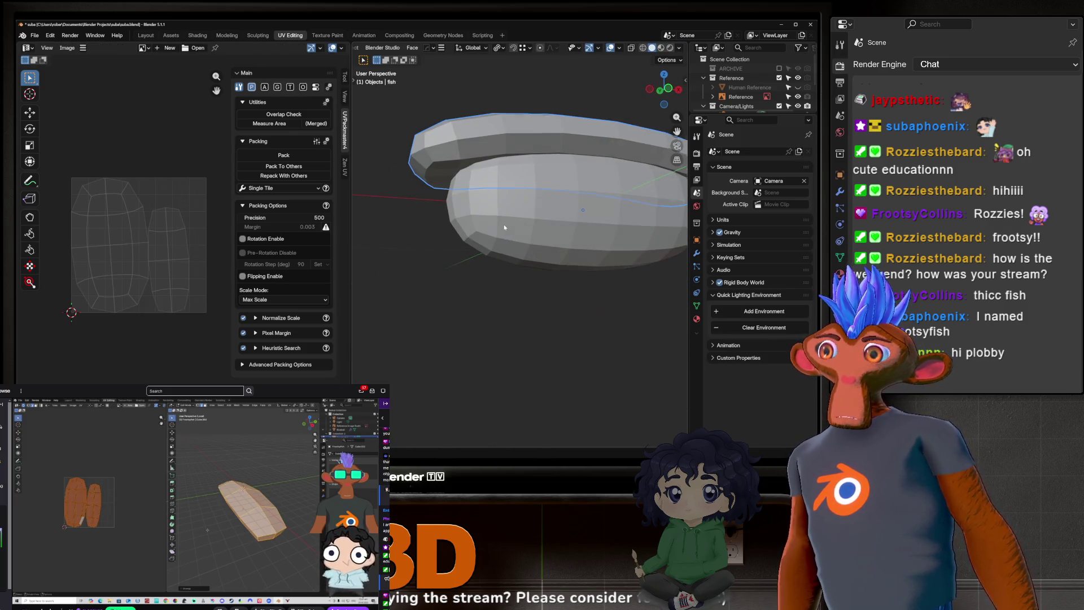
Step: Select the rice ball and briefly enter Edit Mode to look it over
left_click(503, 225)
scroll(546, 256, "up", 3)
key("Tab")
mouse_move(545, 254)
middle_mouse_down()
mouse_move(537, 223)
mouse_move(472, 233)
mouse_move(512, 214)
mouse_move(502, 218)
middle_mouse_up()
key("Tab")
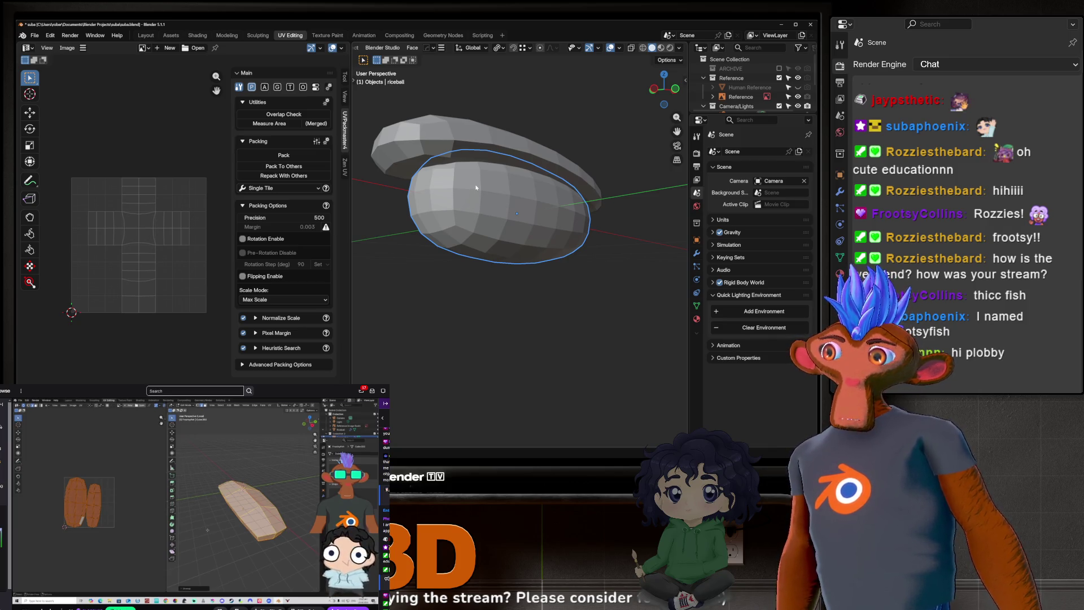
Step: Mark seams from UV islands on the rice ball's Cube.007 mesh, then return to Object Mode
left_click(503, 245)
key("Tab")
key("Tab")
key("Tab")
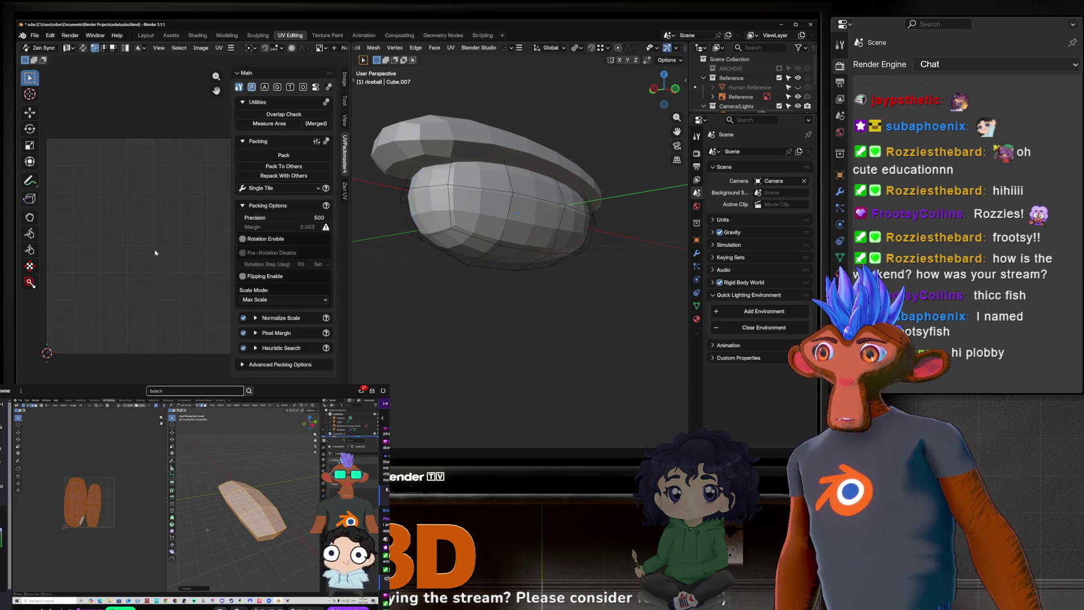
key("a")
key("a")
left_click(219, 48)
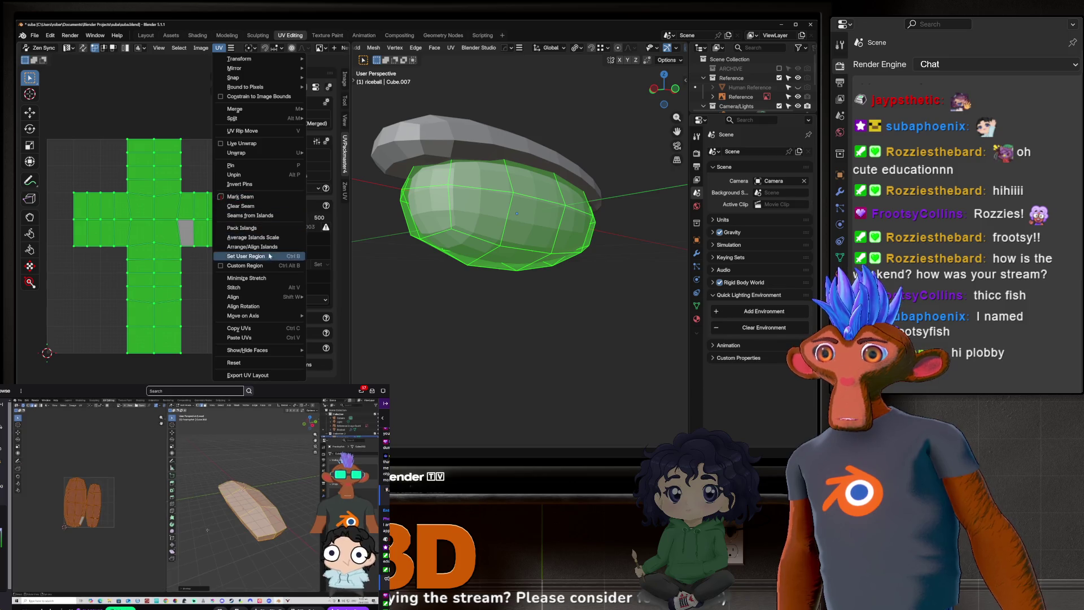
left_click(248, 215)
left_click(479, 304)
mouse_move(479, 305)
middle_mouse_down()
mouse_move(501, 225)
mouse_move(462, 231)
middle_mouse_up()
key("a")
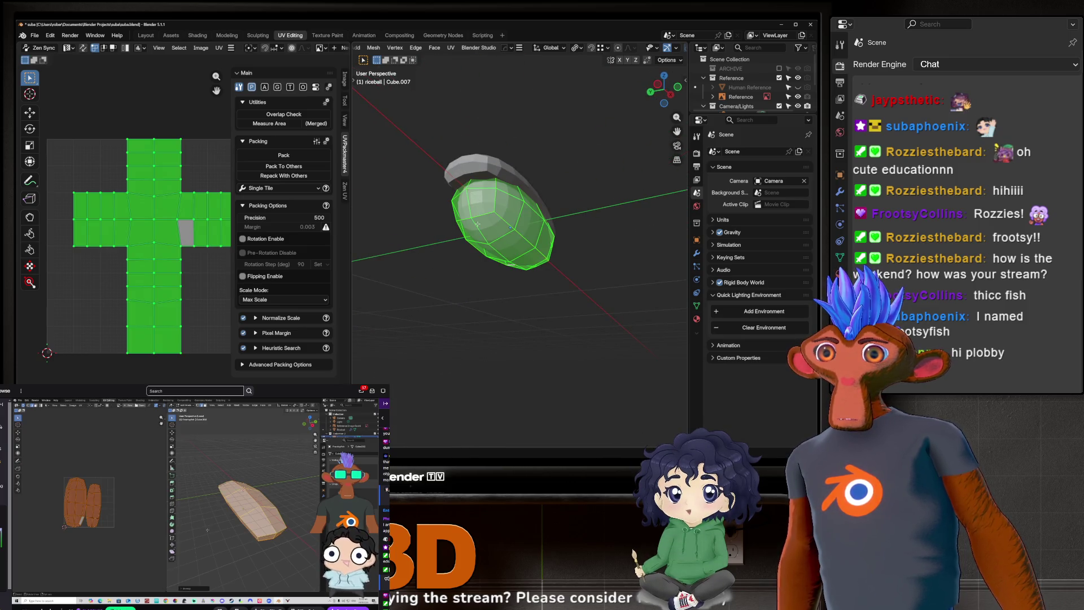
key("Tab")
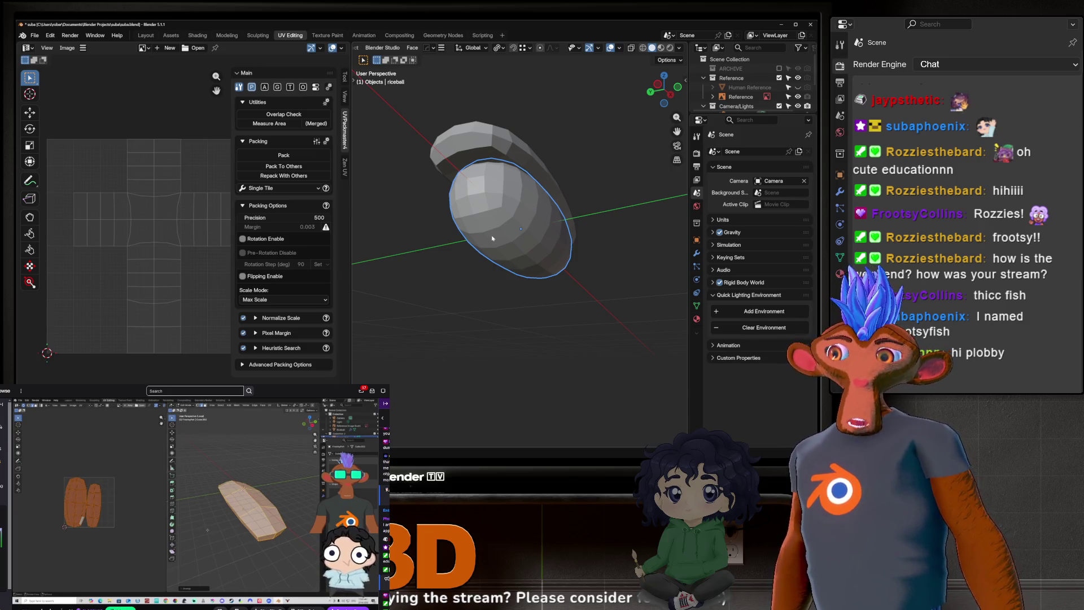
left_click(533, 145)
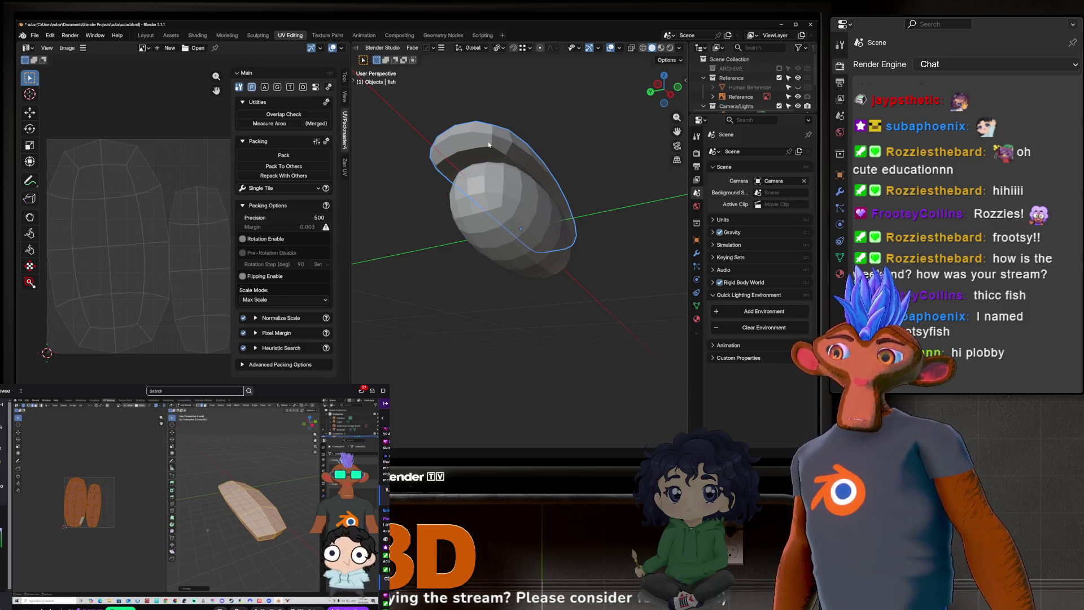
key("Tab")
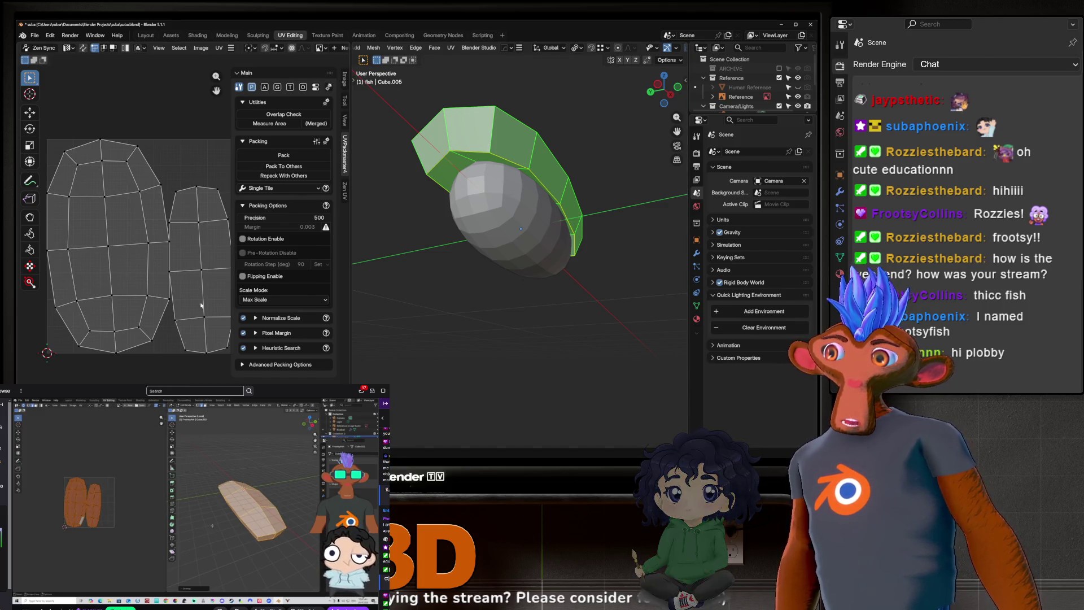
key("Tab")
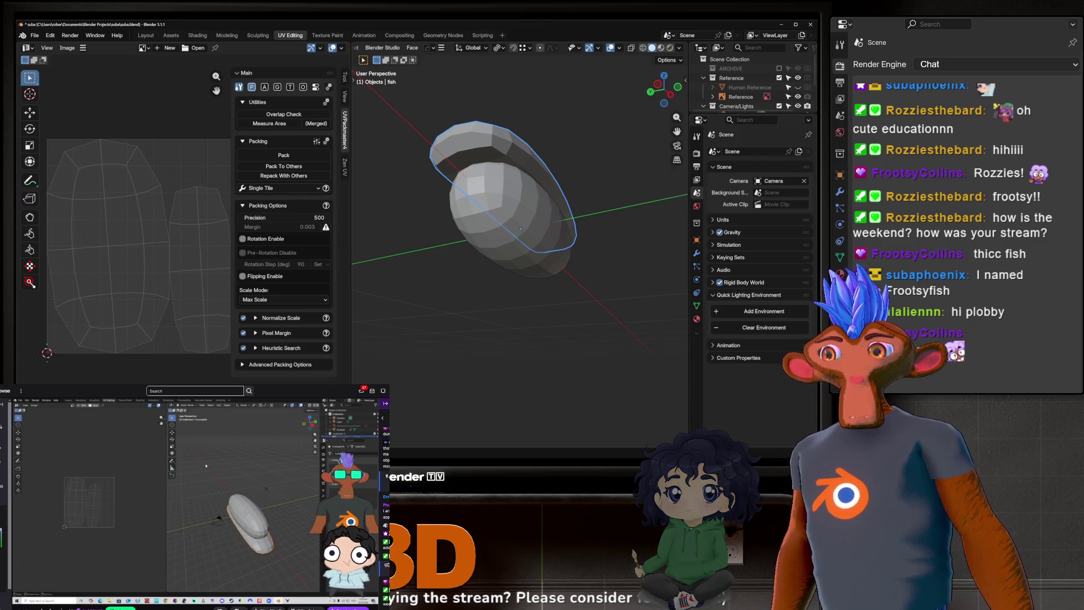
key("Tab")
key("Tab")
left_click(514, 246)
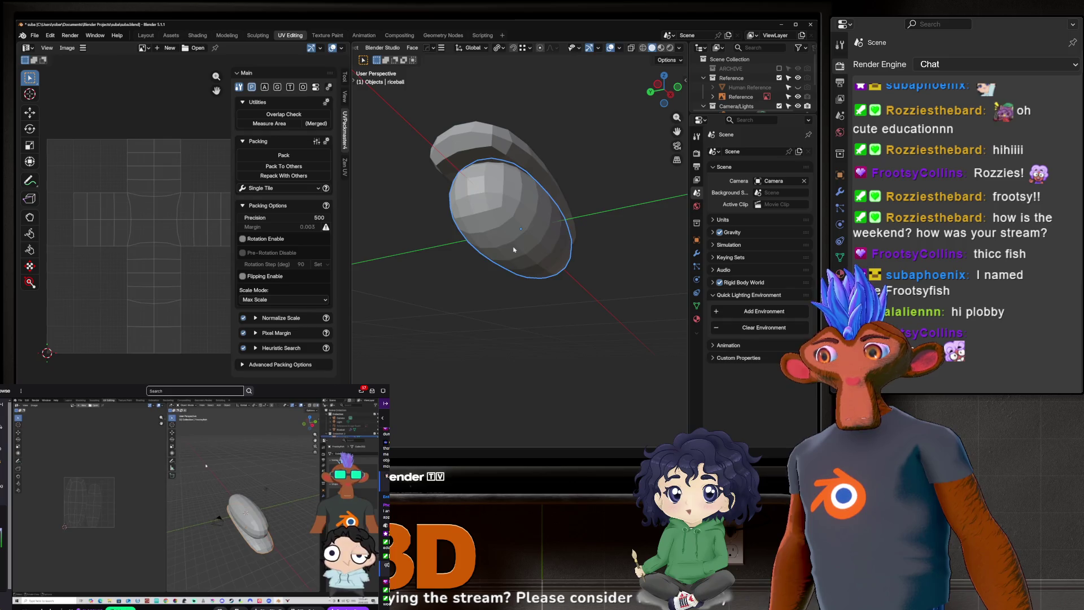
key("Tab")
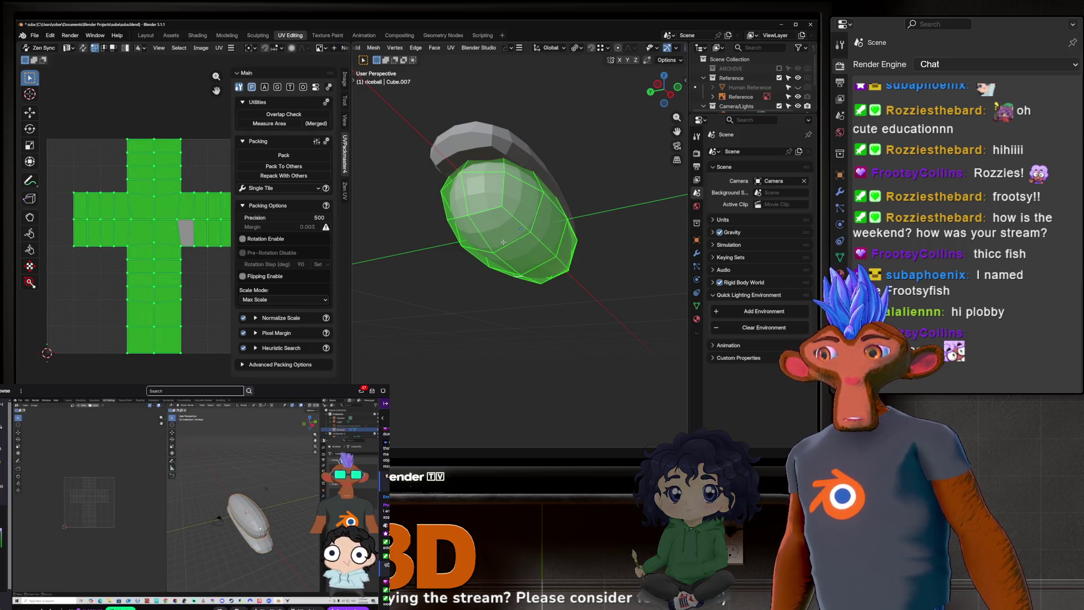
Step: Isolate the rice ball in Local View, inspect it from several angles, and clear its selection
key("KP_Divide")
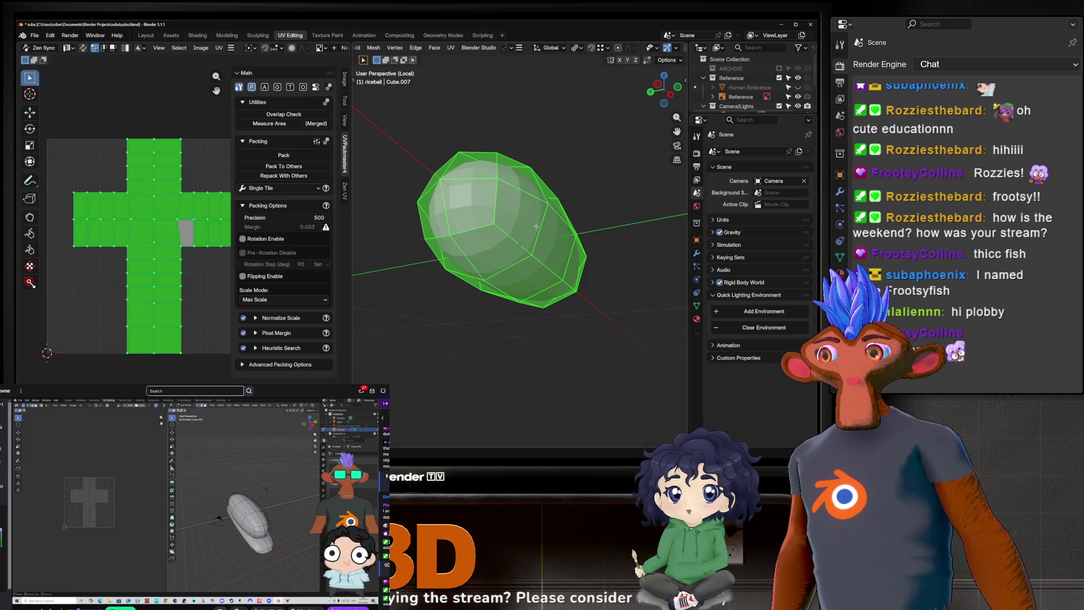
mouse_move(541, 219)
middle_mouse_down()
mouse_move(509, 230)
mouse_move(496, 255)
mouse_move(476, 244)
mouse_move(499, 208)
middle_mouse_up()
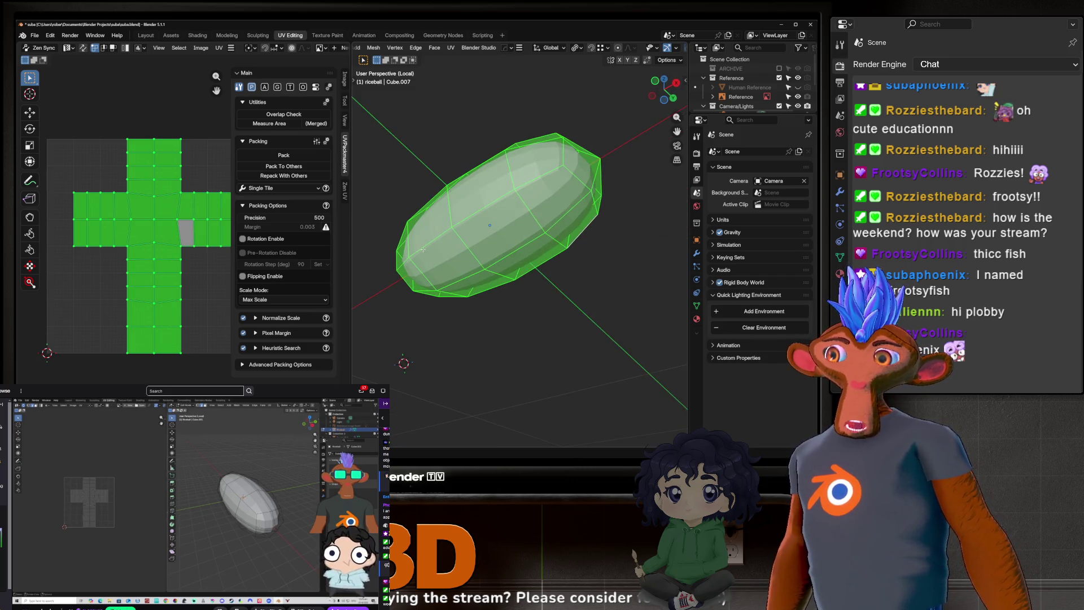
middle_click_drag(563, 216, 508, 229)
scroll(487, 235, "up", 5)
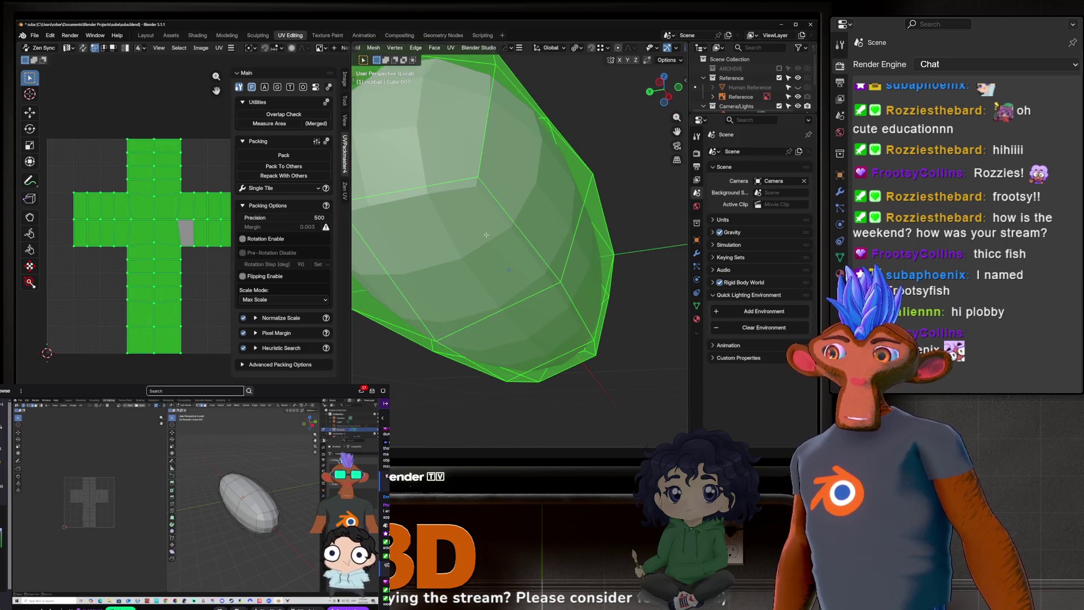
scroll(506, 215, "down", 4)
middle_click_drag(506, 215, 473, 243)
scroll(473, 243, "up", 5)
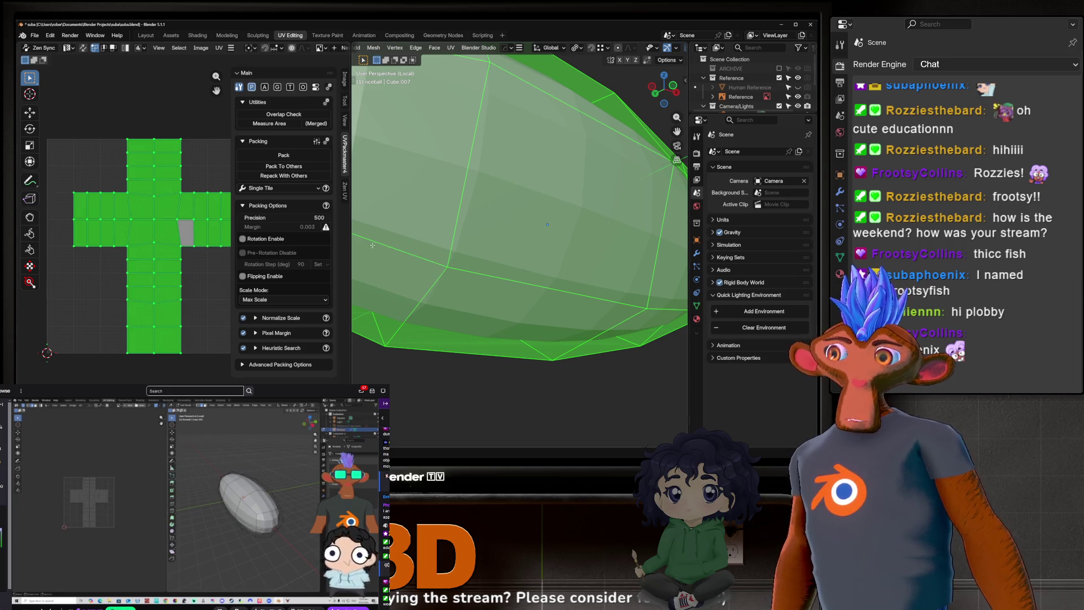
scroll(465, 300, "down", 5)
middle_click_drag(464, 300, 549, 273)
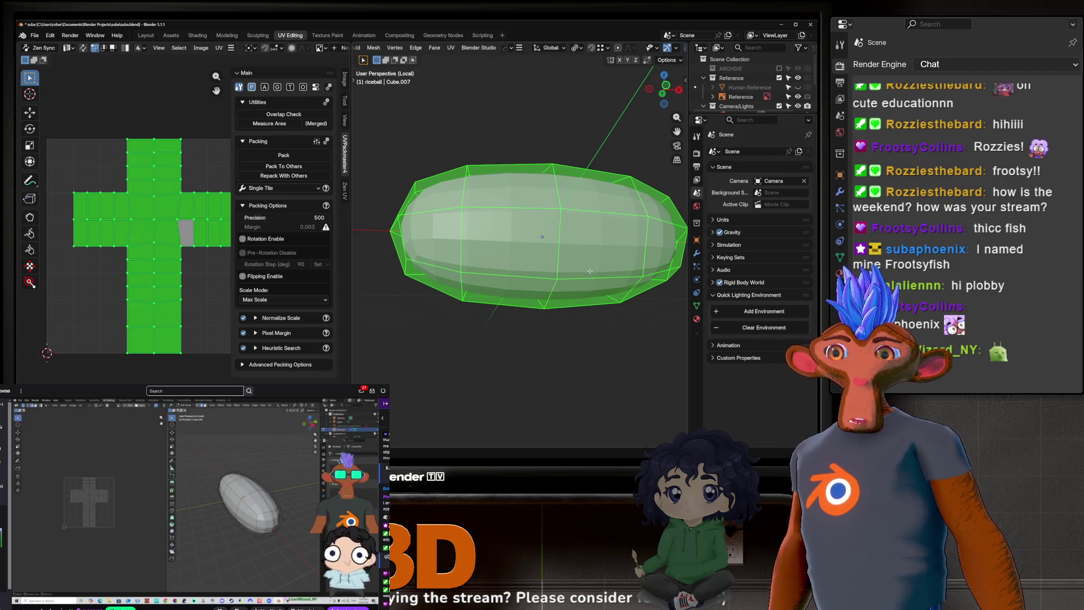
mouse_move(546, 235)
middle_mouse_down()
mouse_move(545, 278)
mouse_move(498, 269)
middle_mouse_up()
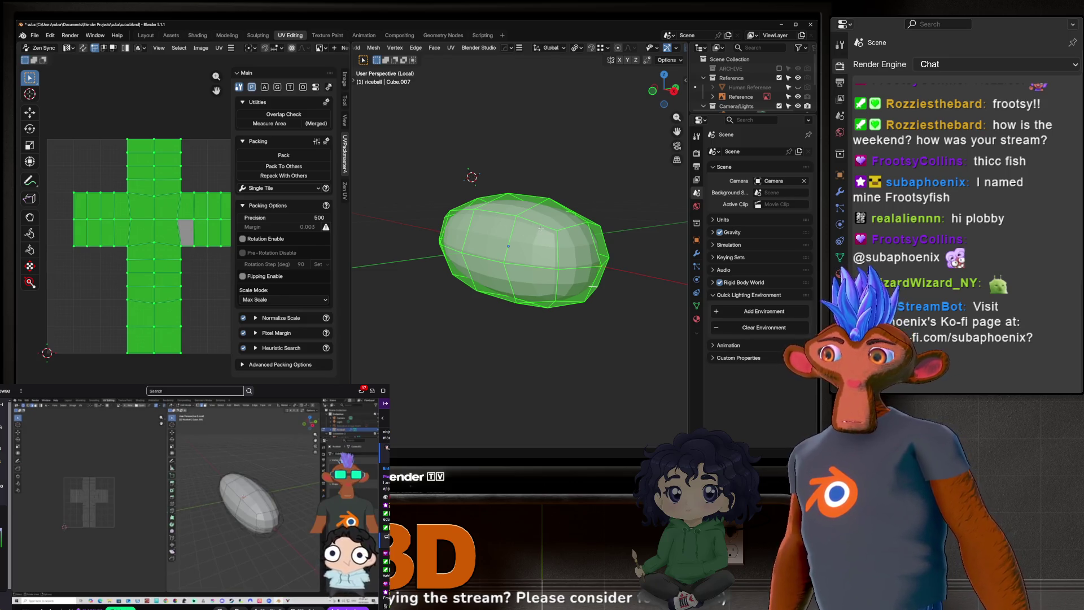
key("alt+a")
middle_click_drag(540, 228, 605, 226)
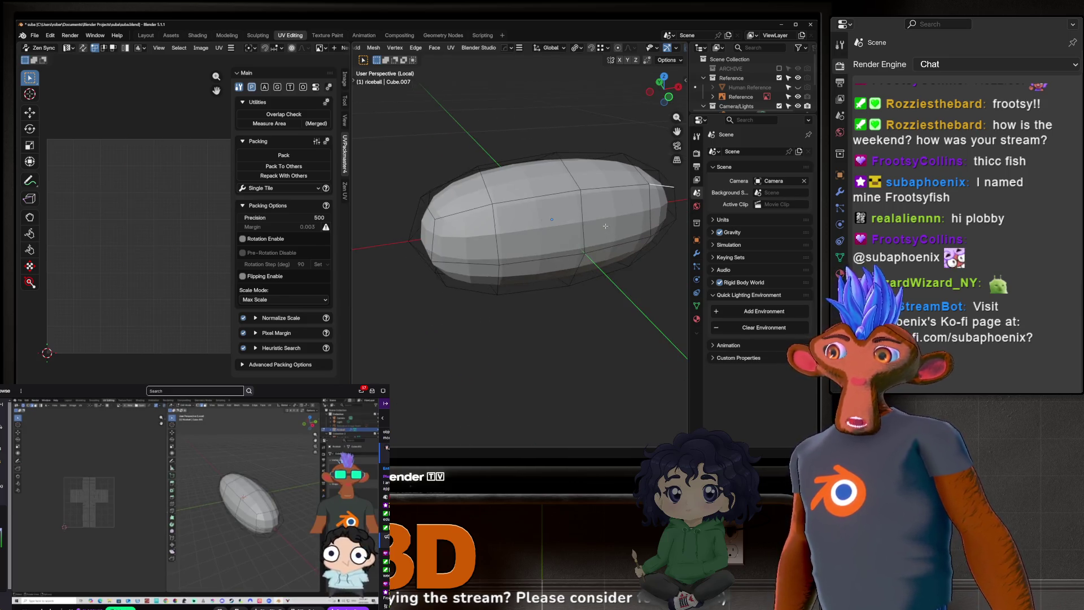
Step: Select a shortest-path edge loop running lengthwise around the rice ball
left_click(460, 219, "ctrl")
middle_click_drag(431, 211, 516, 308)
left_click(517, 309, "ctrl")
mouse_move(458, 271)
middle_mouse_down()
mouse_move(473, 176)
mouse_move(586, 174)
middle_mouse_up()
left_click(473, 175, "ctrl")
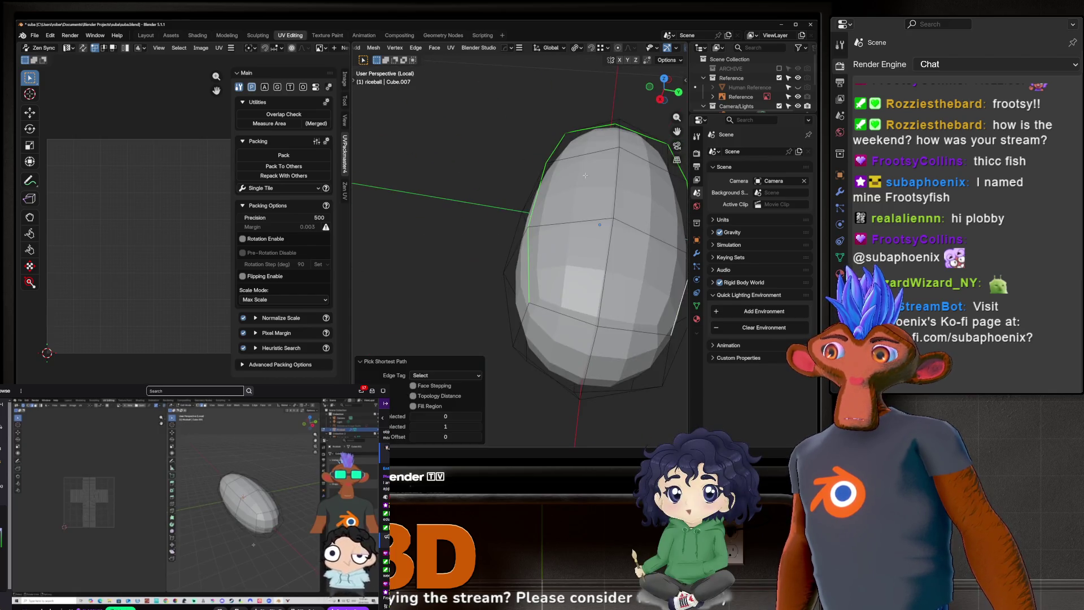
left_click(620, 325, "ctrl")
mouse_move(620, 325)
middle_mouse_down()
mouse_move(510, 271)
mouse_move(650, 316)
mouse_move(527, 287)
middle_mouse_up()
Step: Check the rice ball's edge loop from several angles and bring up the UV mapping options
scroll(498, 265, "up", 1)
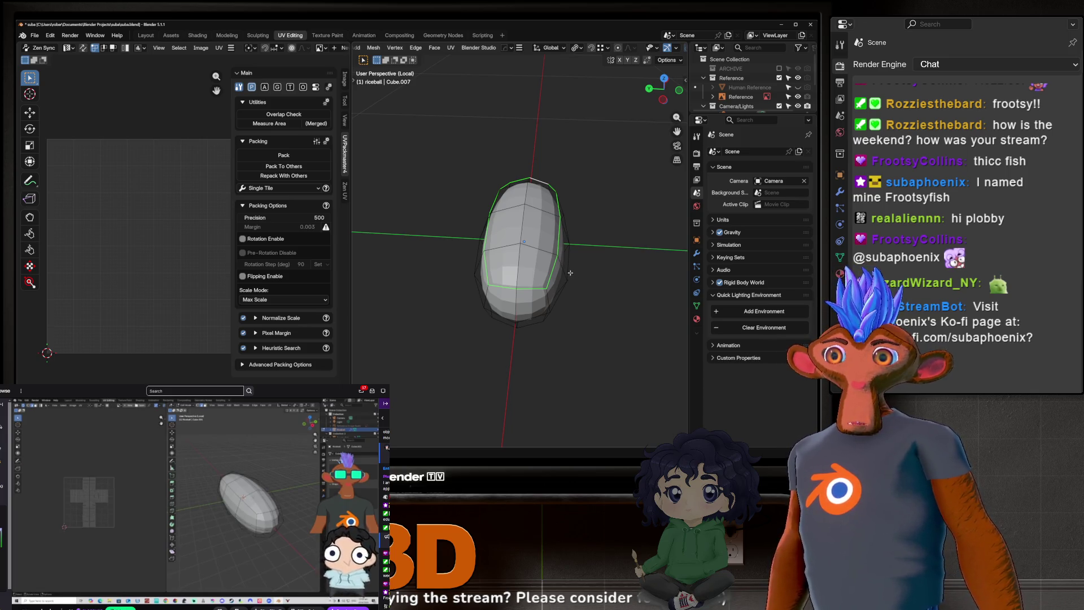
mouse_move(570, 271)
middle_mouse_down()
mouse_move(520, 252)
mouse_move(524, 244)
middle_mouse_up()
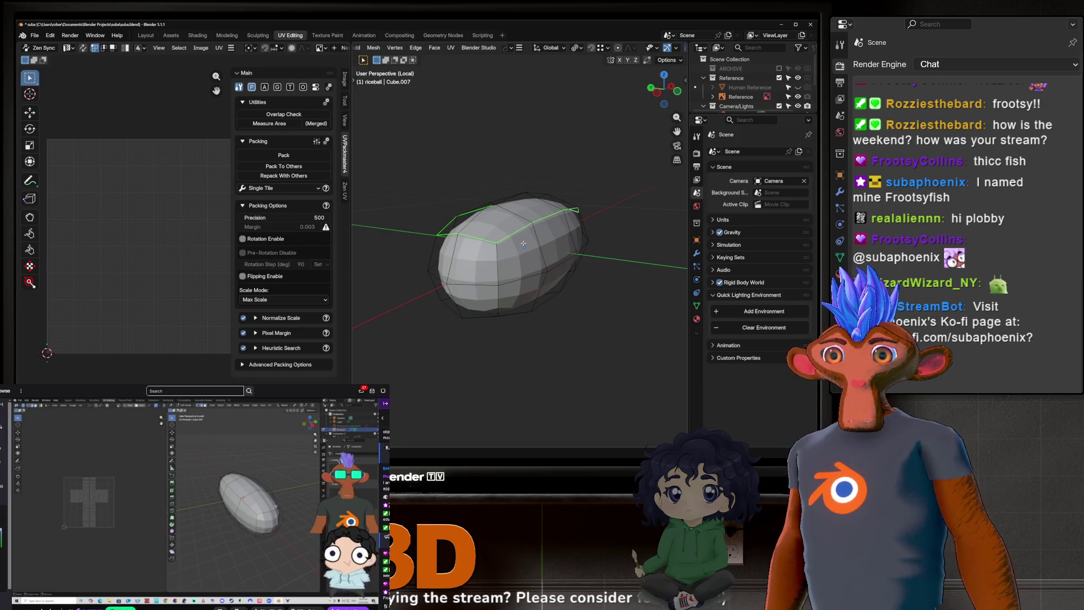
middle_click_drag(524, 244, 552, 312)
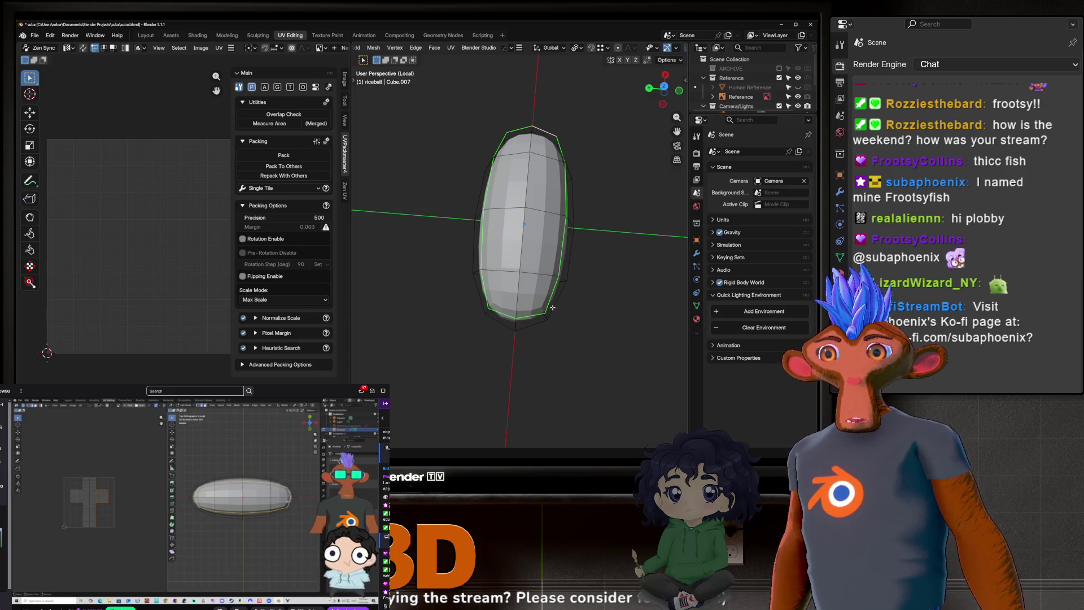
right_click(584, 296)
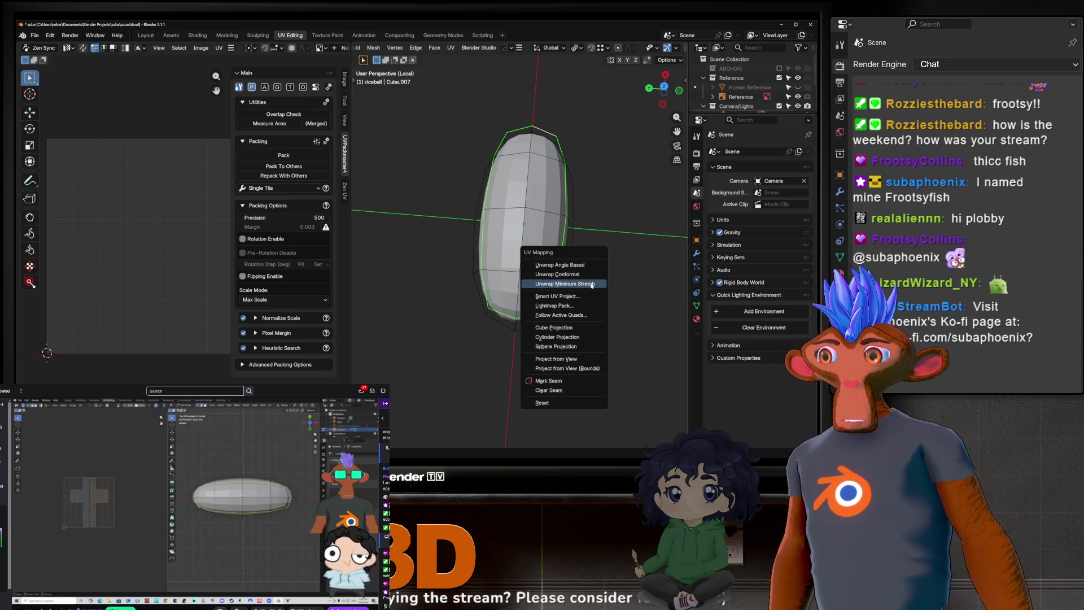
Step: Mark the selected edge loop as a seam, then select all of the rice ball's faces
left_click(582, 384)
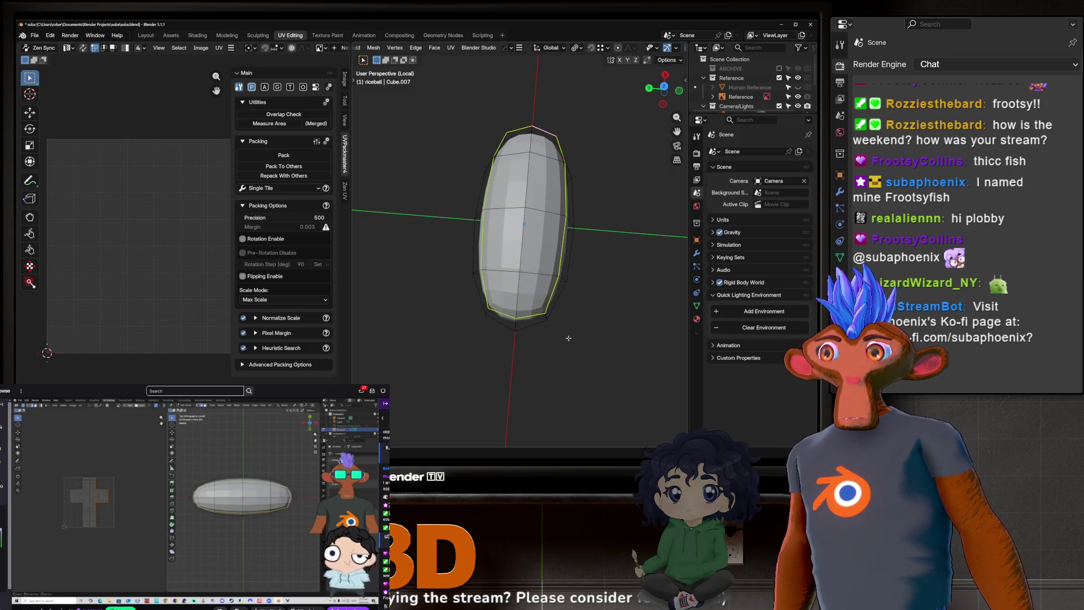
mouse_move(567, 330)
middle_mouse_down()
mouse_move(576, 220)
mouse_move(619, 246)
mouse_move(500, 267)
mouse_move(533, 285)
middle_mouse_up()
key("a")
scroll(500, 267, "up", 2)
Step: Re-unwrap the rice ball with Minimum Stretch into two rounded UV islands
key("u")
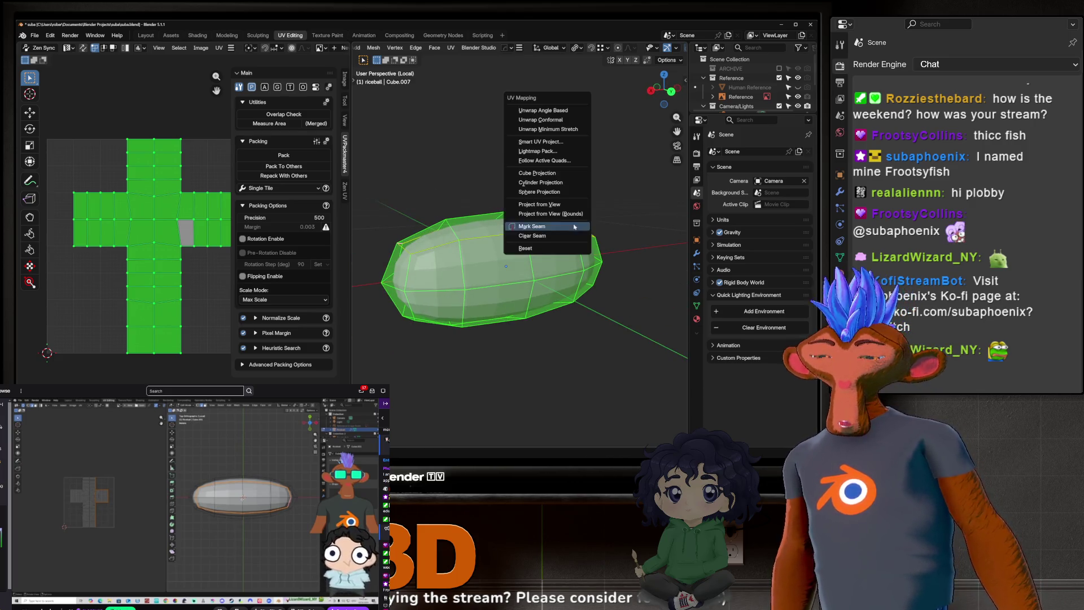
left_click(556, 128)
scroll(124, 346, "down", 2)
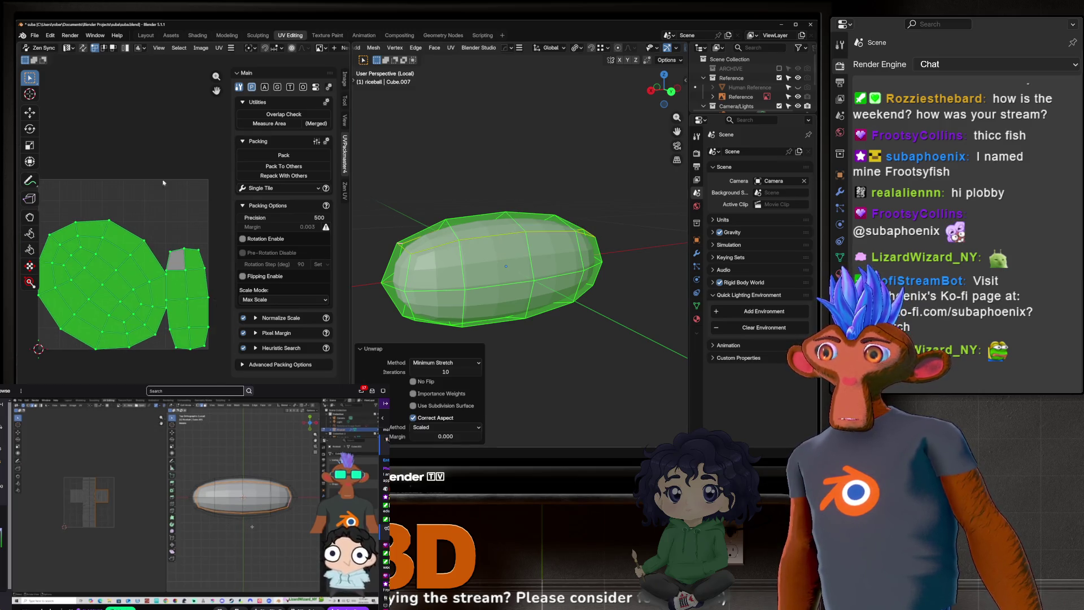
scroll(288, 50, "down", 2)
scroll(307, 48, "down", 3)
scroll(307, 49, "down", 2)
Step: Turn on the UV editor's UV Stretch (Angle) overlay and review its settings
left_click(277, 49)
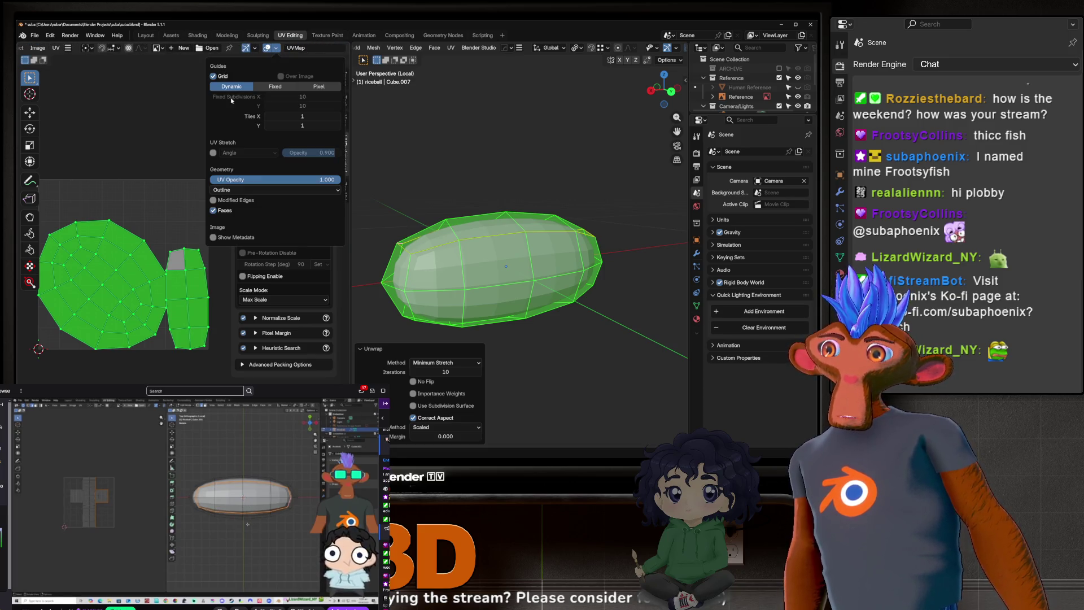
left_click(213, 153)
scroll(184, 232, "up", 3)
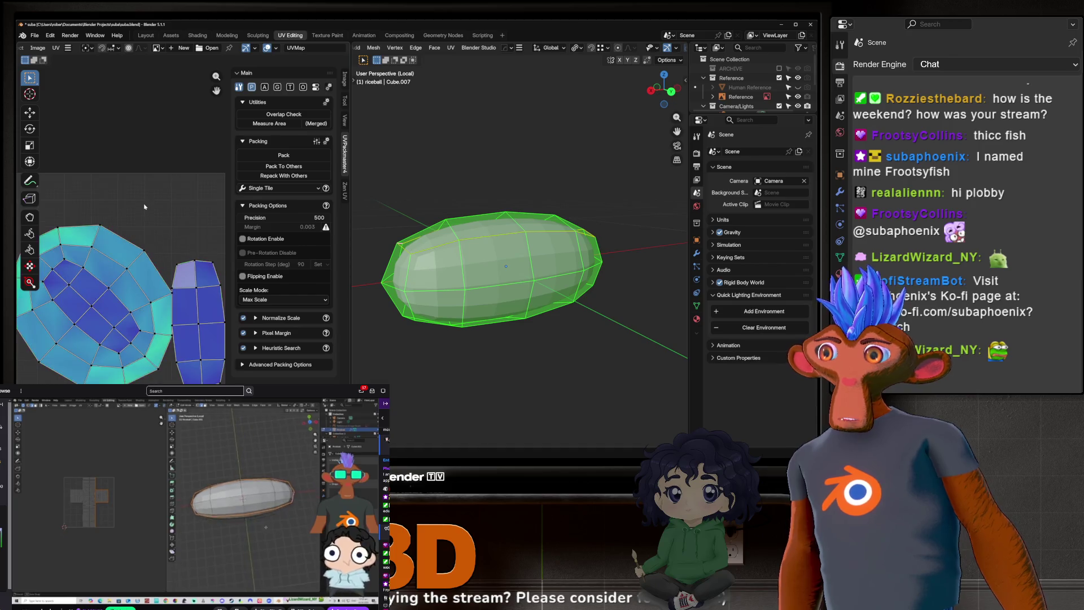
scroll(184, 233, "up", 2)
scroll(104, 279, "down", 2)
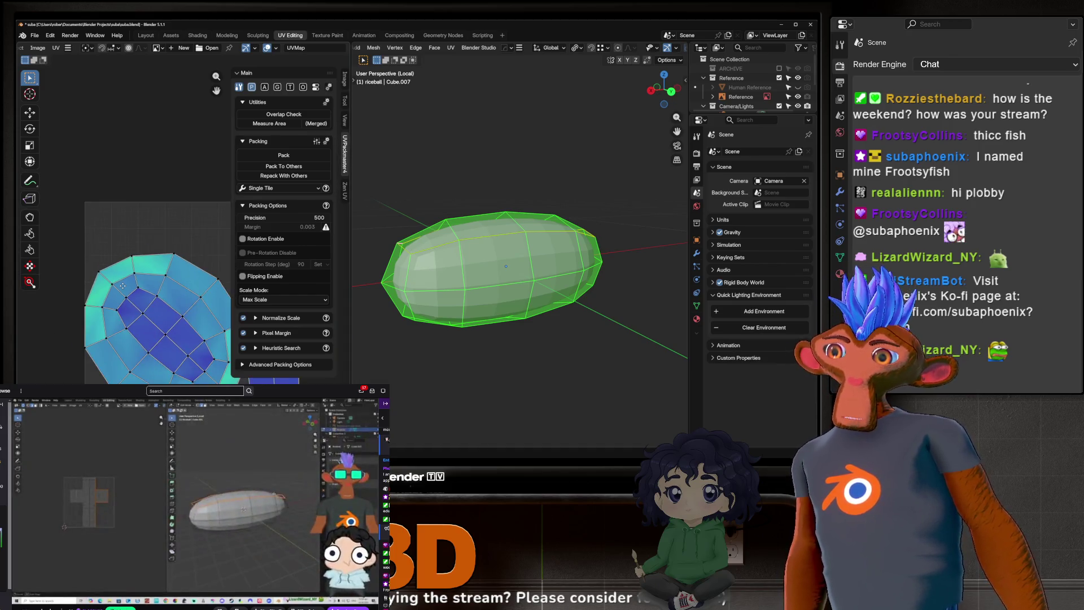
scroll(98, 295, "down", 1)
scroll(68, 266, "up", 4)
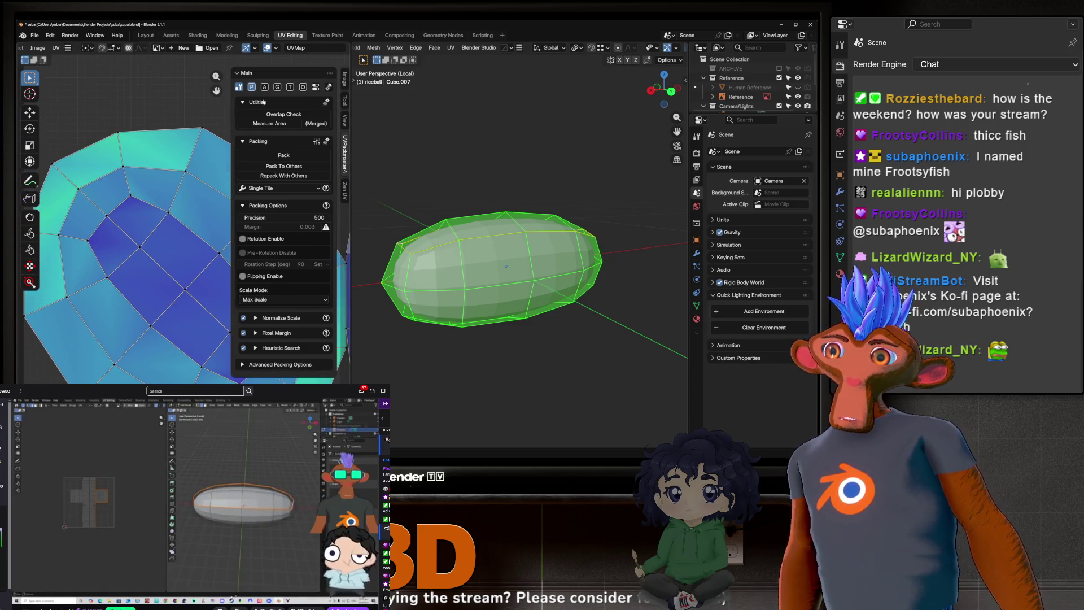
left_click(276, 48)
left_click(276, 48)
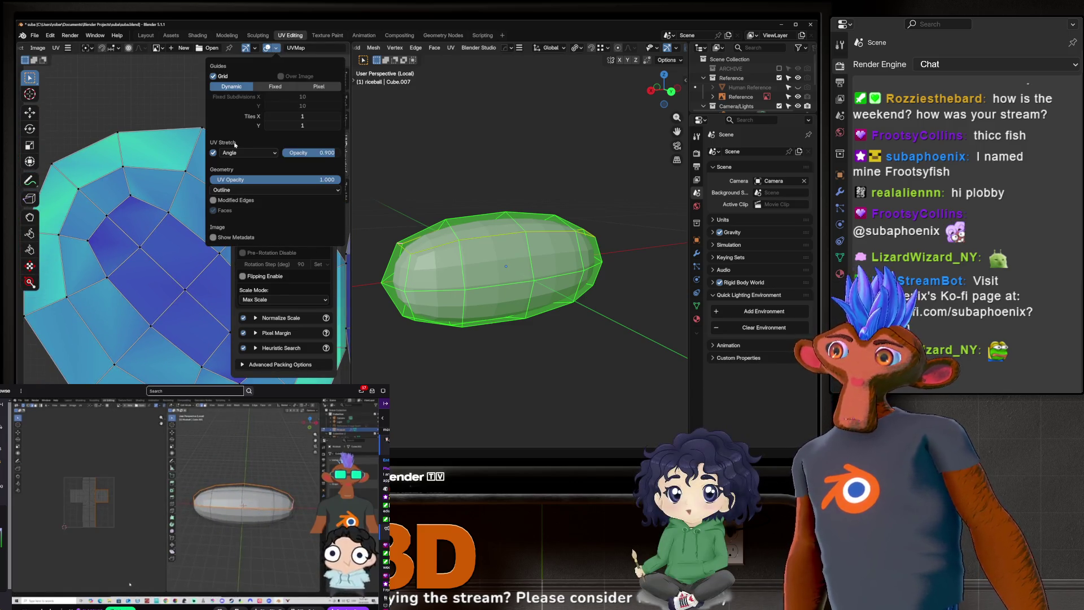
scroll(142, 255, "down", 3)
Step: Orbit around the rice ball to an end-on view and select a single edge
mouse_move(468, 277)
middle_mouse_down()
mouse_move(444, 290)
mouse_move(401, 287)
mouse_move(442, 282)
mouse_move(525, 340)
middle_mouse_up()
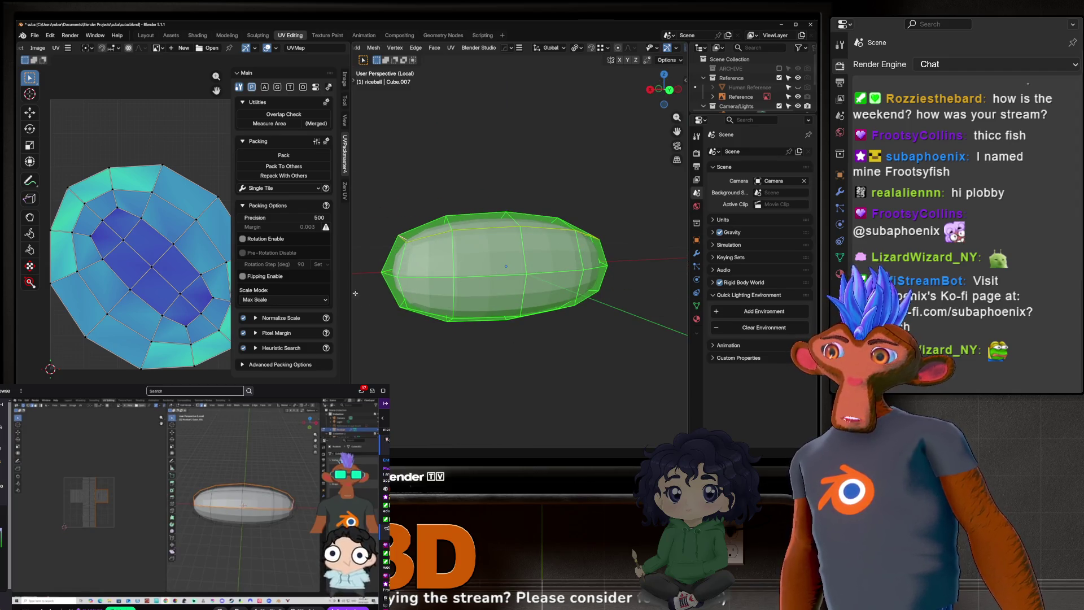
middle_click_drag(603, 374, 404, 255)
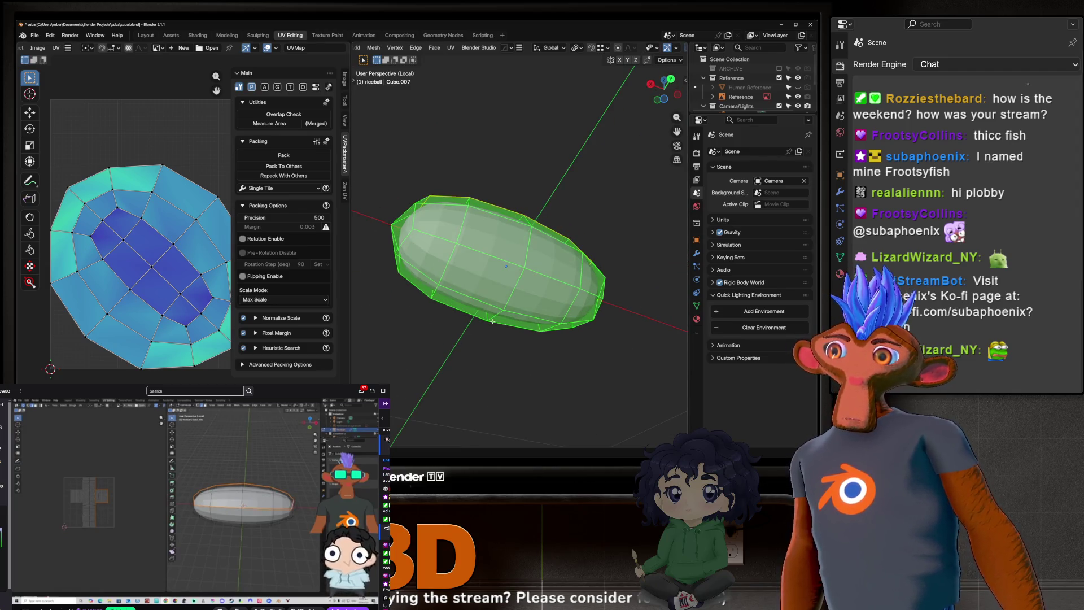
middle_click_drag(492, 321, 434, 252)
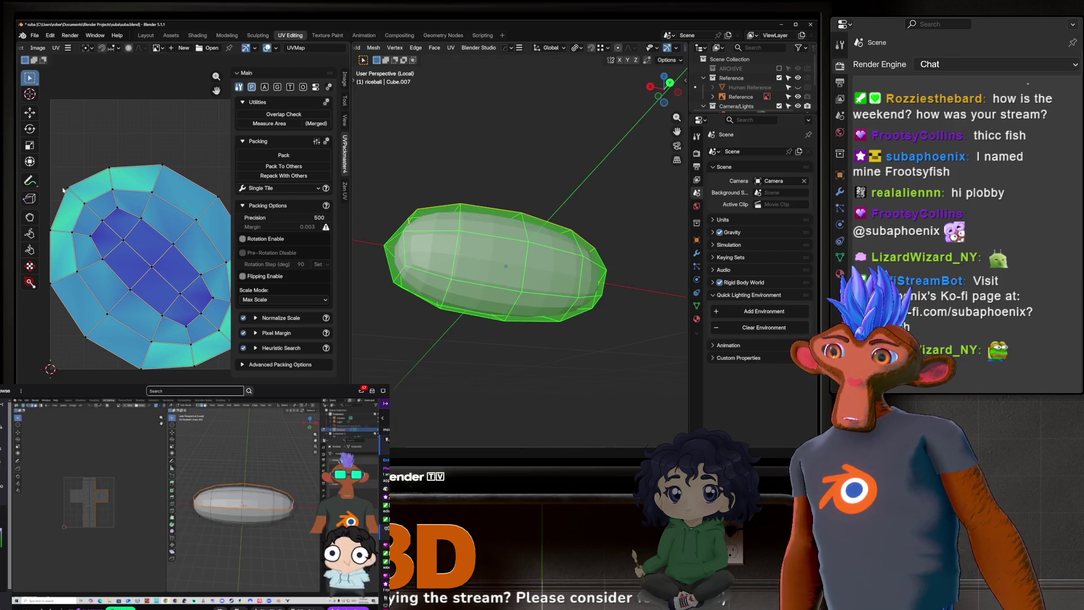
mouse_move(474, 280)
middle_mouse_down()
mouse_move(438, 288)
mouse_move(557, 290)
mouse_move(491, 292)
mouse_move(672, 249)
mouse_move(624, 248)
middle_mouse_up()
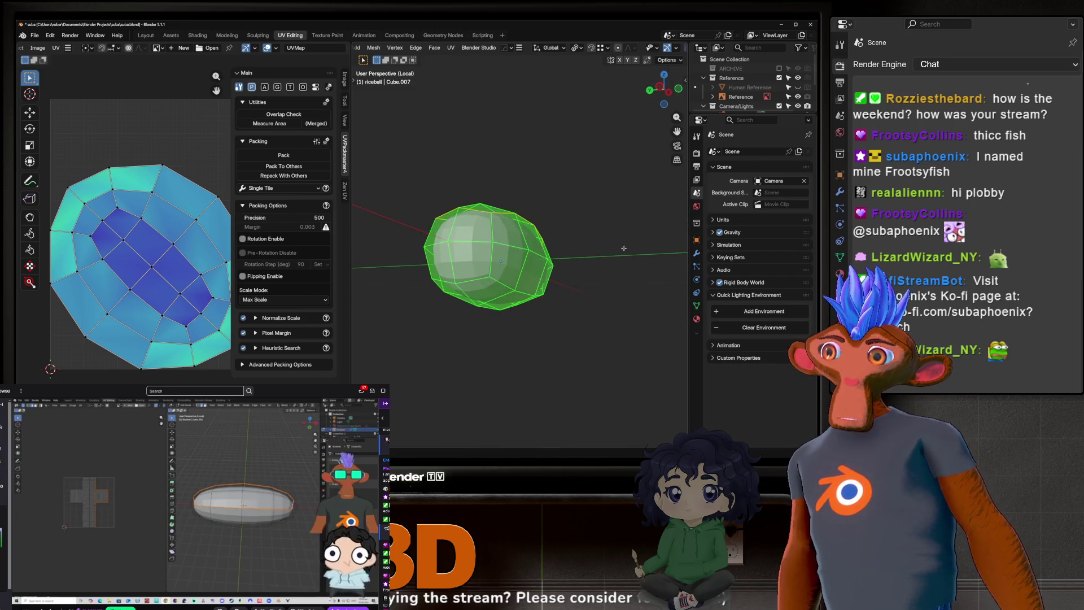
left_click(484, 263)
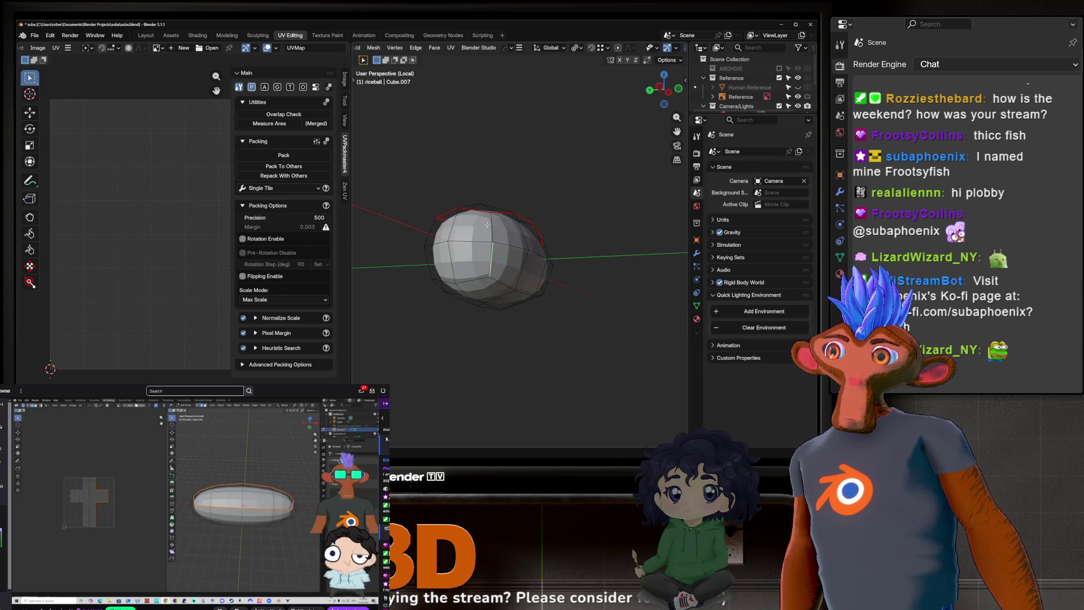
Step: Mark the selected edge at the rice ball's other end as a seam
mouse_move(615, 286)
middle_mouse_down()
mouse_move(661, 248)
mouse_move(597, 255)
mouse_move(630, 216)
mouse_move(603, 258)
middle_mouse_up()
scroll(572, 297, "up", 5)
middle_click_drag(573, 298, 690, 240)
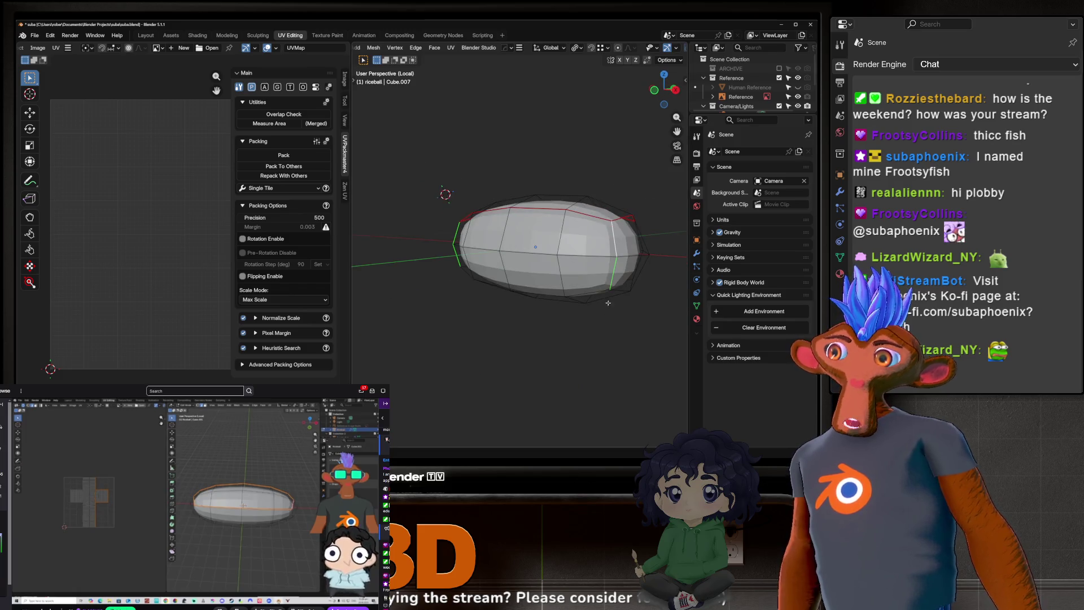
mouse_move(478, 235)
middle_mouse_down()
mouse_move(617, 232)
mouse_move(604, 230)
middle_mouse_up()
right_click(600, 232)
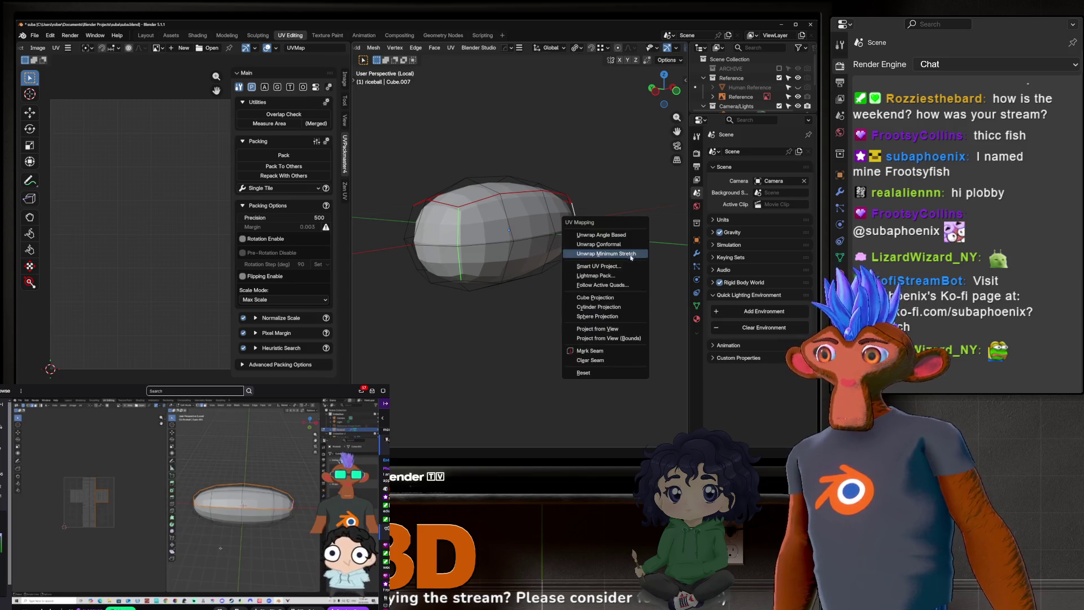
left_click(570, 336)
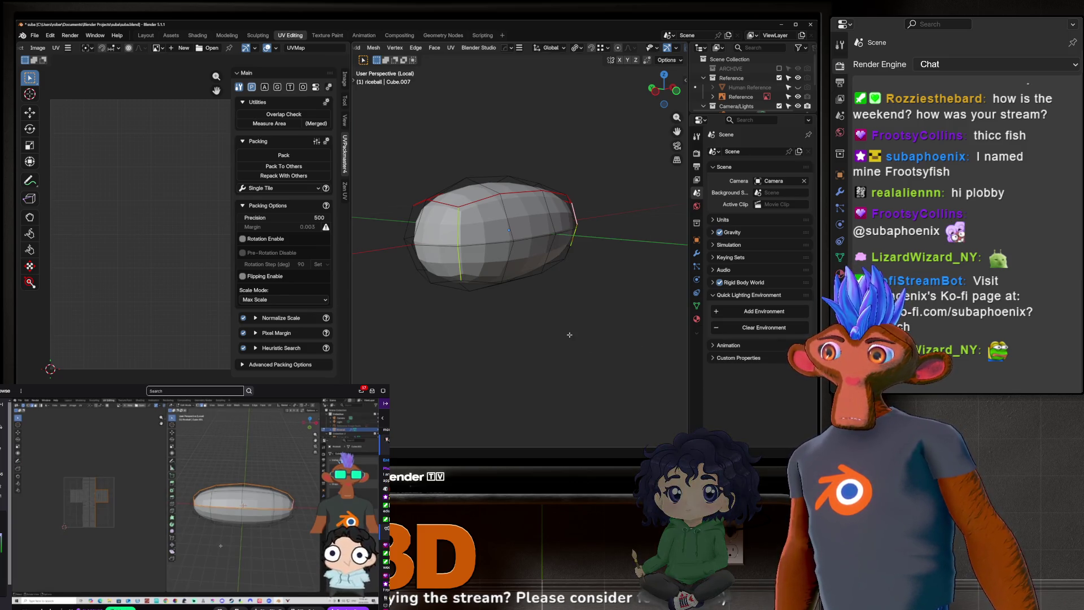
mouse_move(566, 323)
middle_mouse_down()
mouse_move(577, 298)
mouse_move(538, 312)
middle_mouse_up()
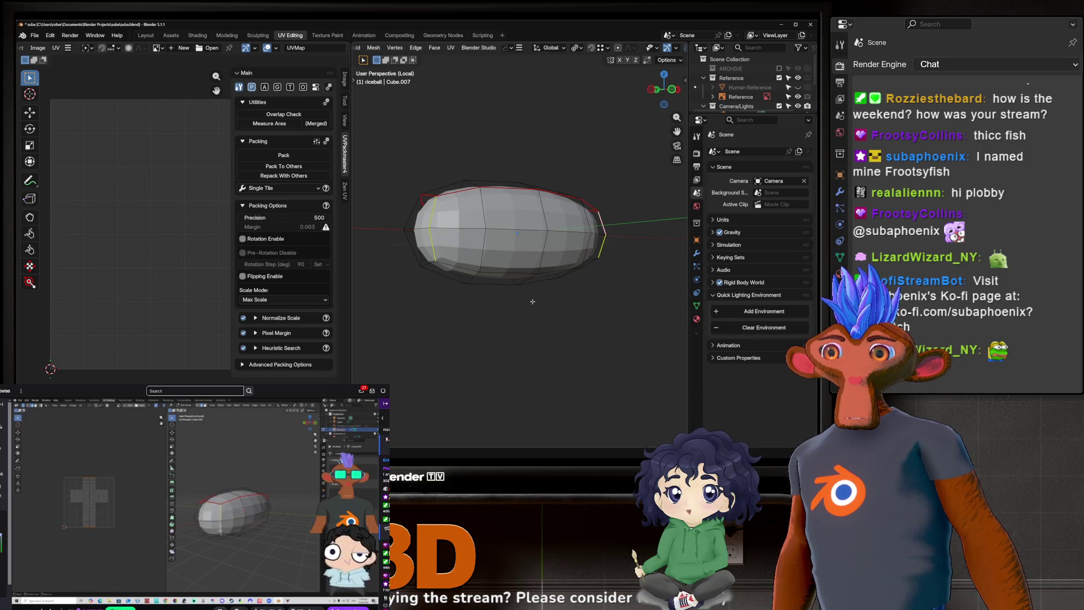
middle_click_drag(533, 302, 577, 247)
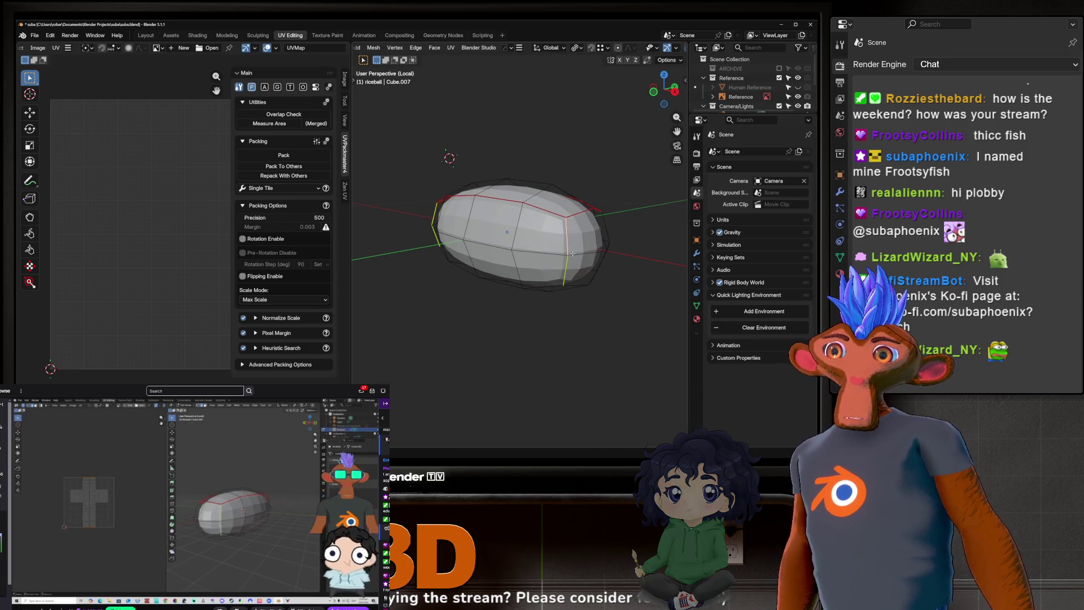
middle_click_drag(645, 280, 524, 213)
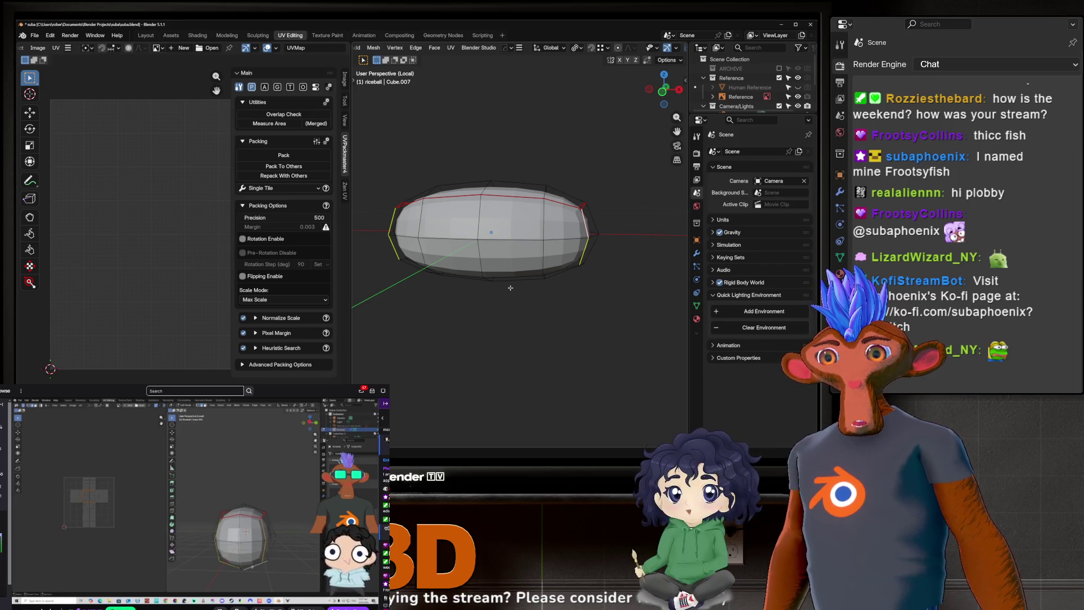
mouse_move(510, 288)
middle_mouse_down()
mouse_move(443, 254)
mouse_move(430, 283)
mouse_move(461, 305)
middle_mouse_up()
key("KP_1")
middle_click_drag(552, 345, 538, 268)
scroll(538, 267, "up", 1)
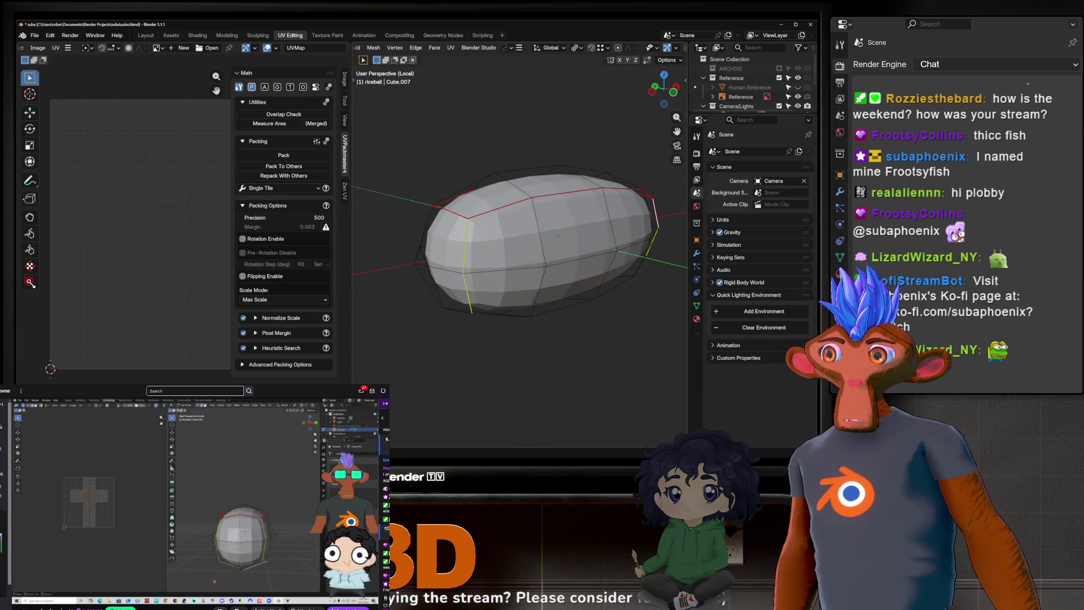
scroll(567, 225, "up", 3)
middle_click_drag(567, 225, 453, 192)
mouse_move(546, 277)
middle_mouse_down()
mouse_move(573, 207)
mouse_move(542, 240)
middle_mouse_up()
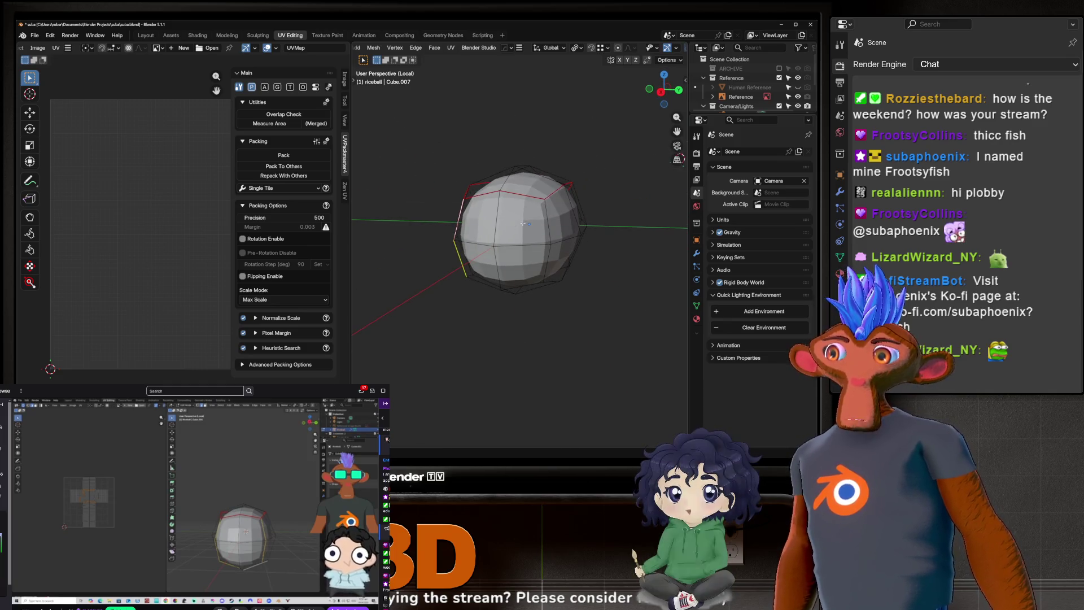
middle_click_drag(547, 222, 618, 224)
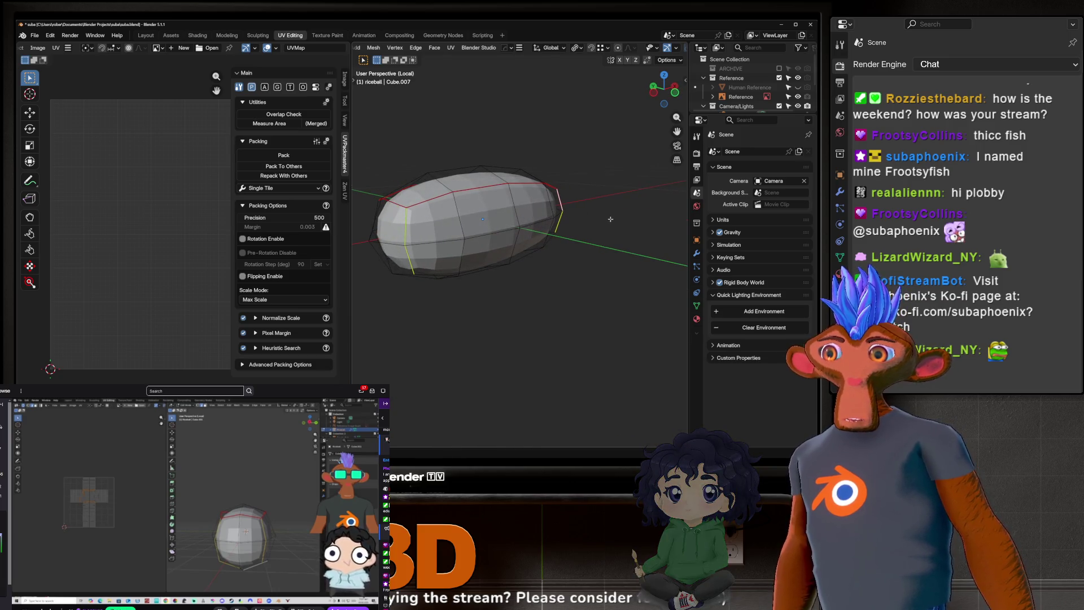
mouse_move(558, 191)
middle_mouse_down()
mouse_move(570, 192)
mouse_move(543, 196)
mouse_move(565, 195)
mouse_move(557, 204)
mouse_move(542, 187)
mouse_move(559, 195)
mouse_move(497, 186)
middle_mouse_up()
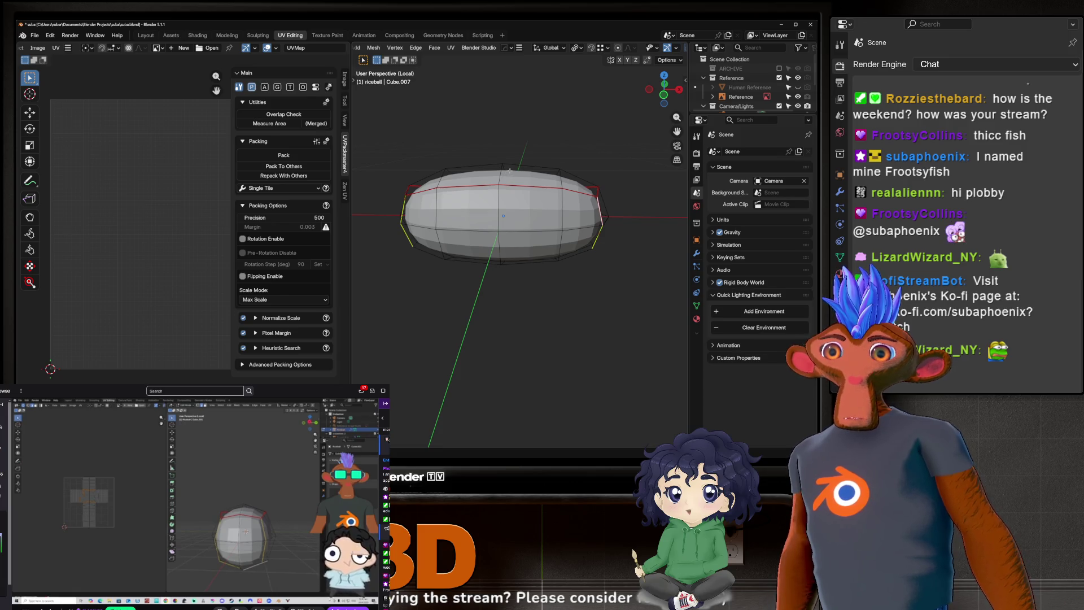
mouse_move(511, 170)
middle_mouse_down()
mouse_move(497, 215)
mouse_move(450, 267)
mouse_move(491, 307)
mouse_move(656, 302)
middle_mouse_up()
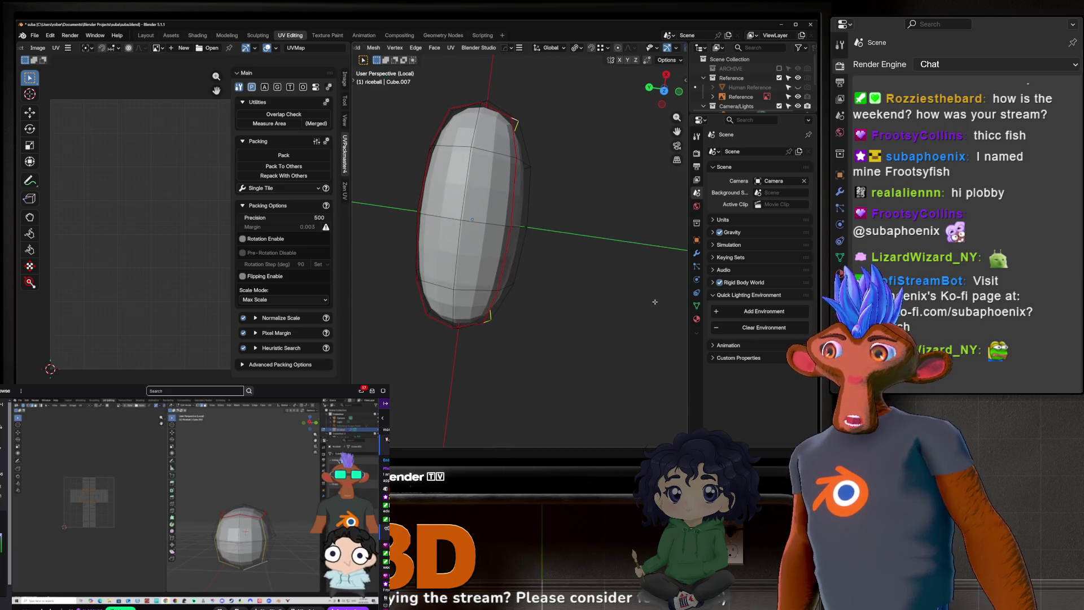
key("KP_7")
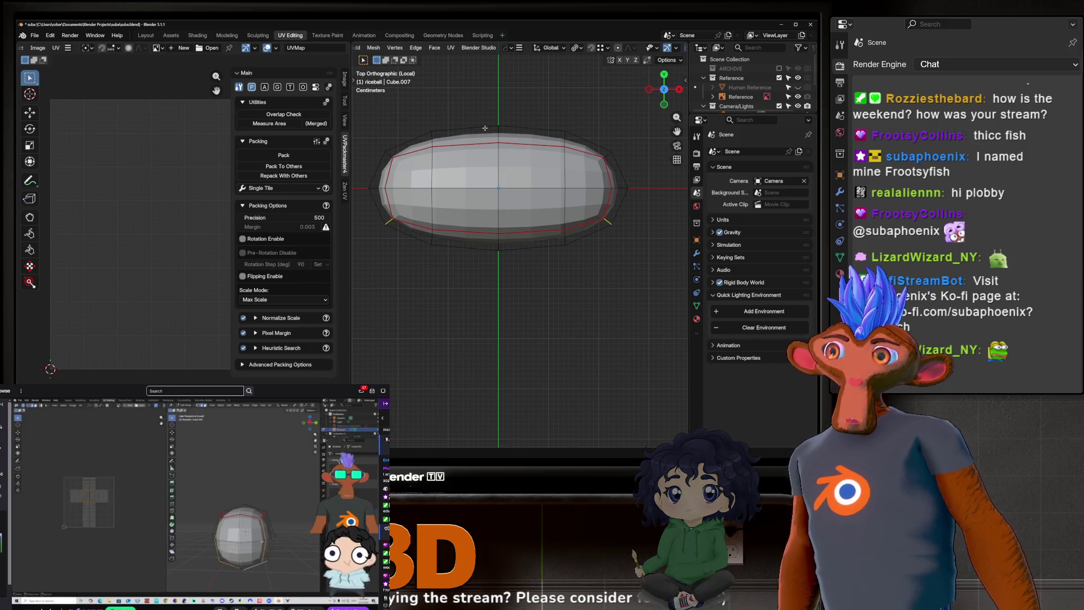
middle_click_drag(489, 214, 520, 195)
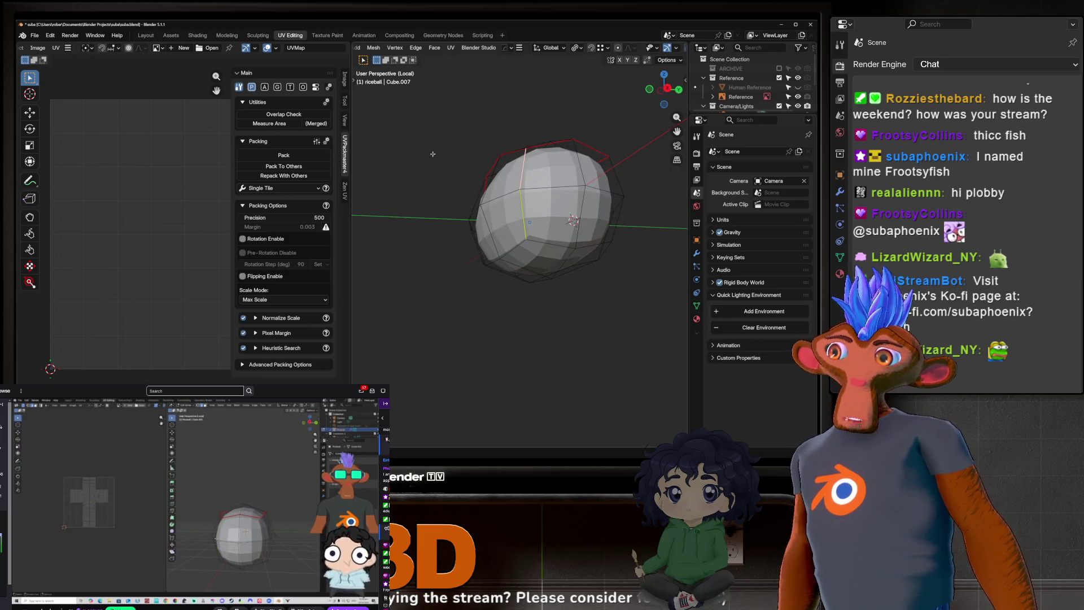
middle_click_drag(500, 221, 556, 144)
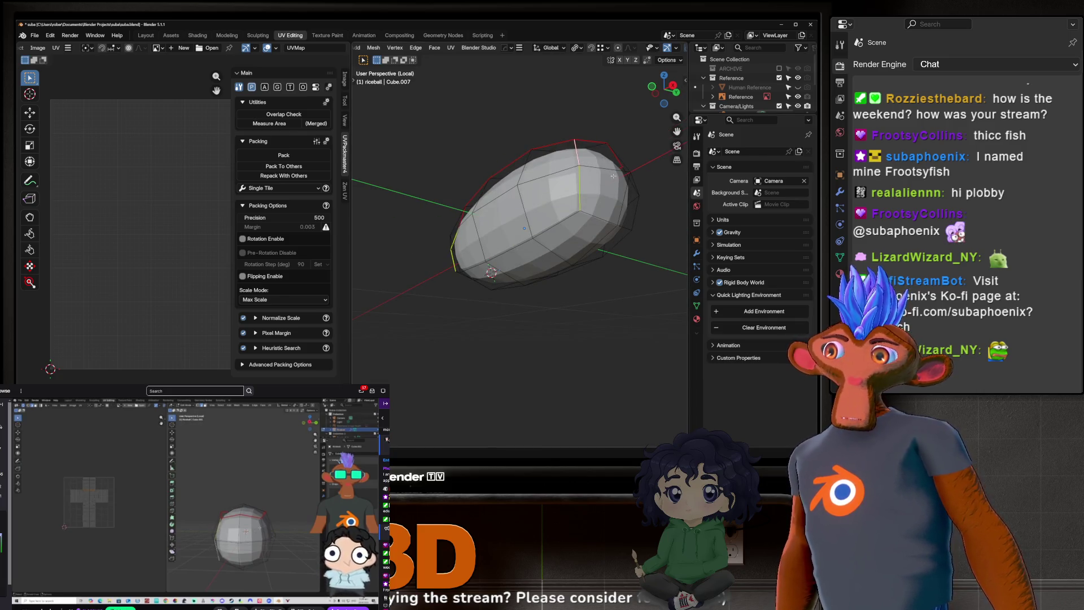
middle_click_drag(614, 158, 548, 277)
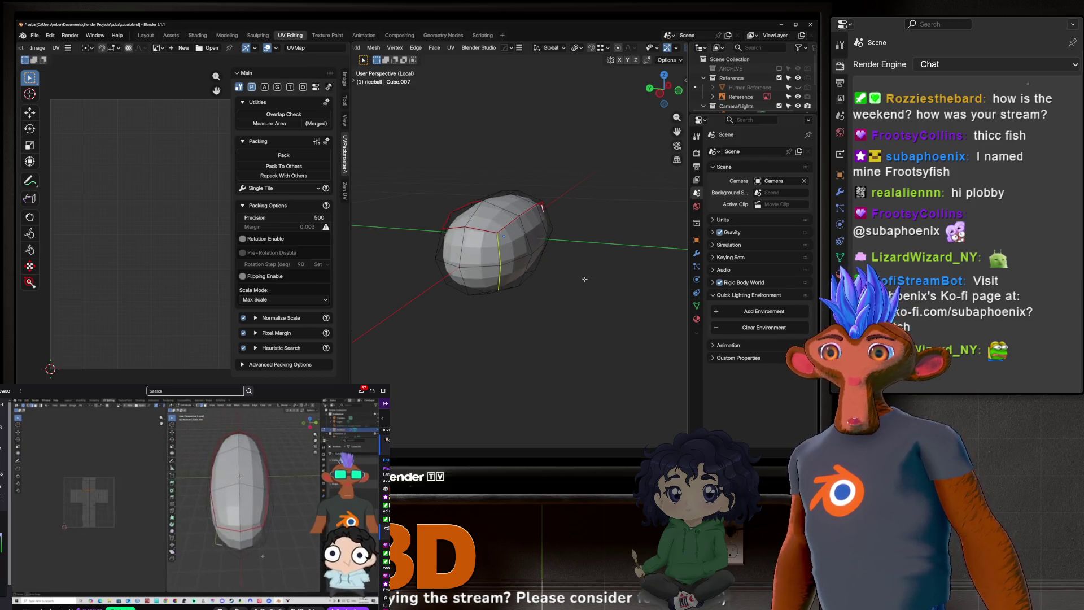
mouse_move(555, 283)
middle_mouse_down()
mouse_move(517, 245)
mouse_move(538, 310)
mouse_move(510, 270)
mouse_move(512, 235)
middle_mouse_up()
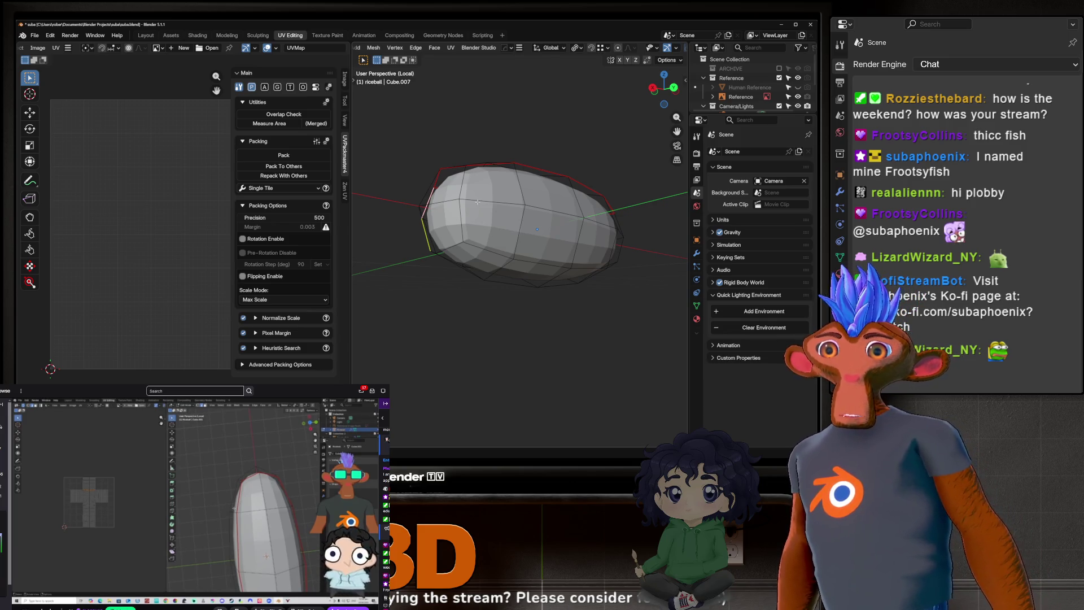
Step: Orbit and zoom in, then select the vertical edge loop at the rice ball's end
mouse_move(460, 175)
middle_mouse_down()
mouse_move(513, 305)
mouse_move(500, 251)
middle_mouse_up()
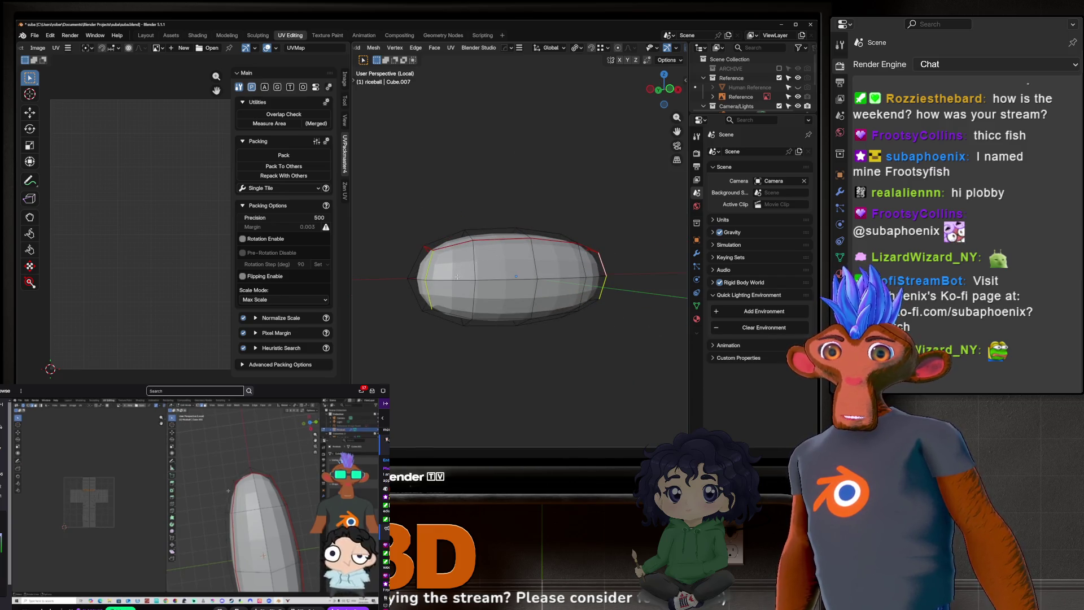
mouse_move(461, 269)
middle_mouse_down()
mouse_move(491, 219)
mouse_move(459, 232)
mouse_move(477, 254)
mouse_move(478, 288)
mouse_move(476, 266)
middle_mouse_up()
scroll(477, 254, "up", 3)
left_click(476, 266, "alt")
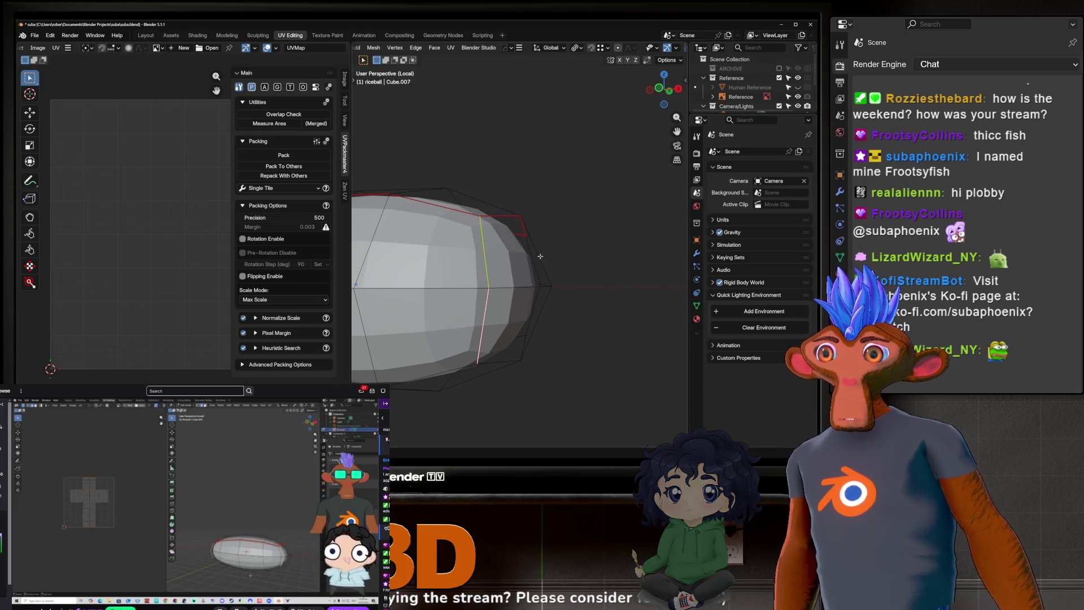
Step: Frame the rice ball and re-unwrap the whole mesh with Minimum Stretch
key("Home")
key("a")
key("u")
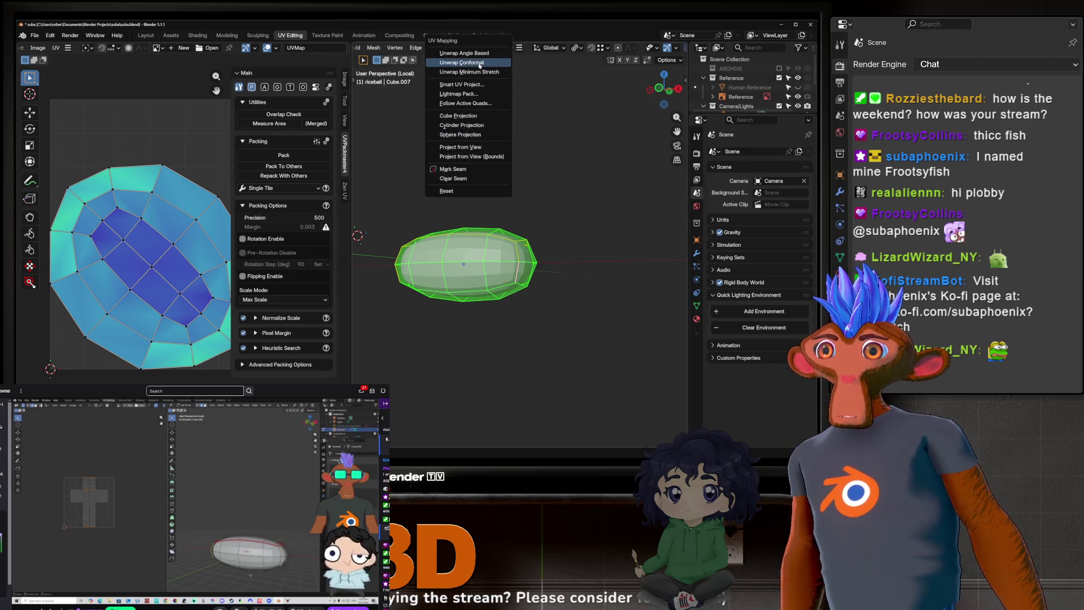
left_click(479, 64)
key("u")
left_click(492, 148)
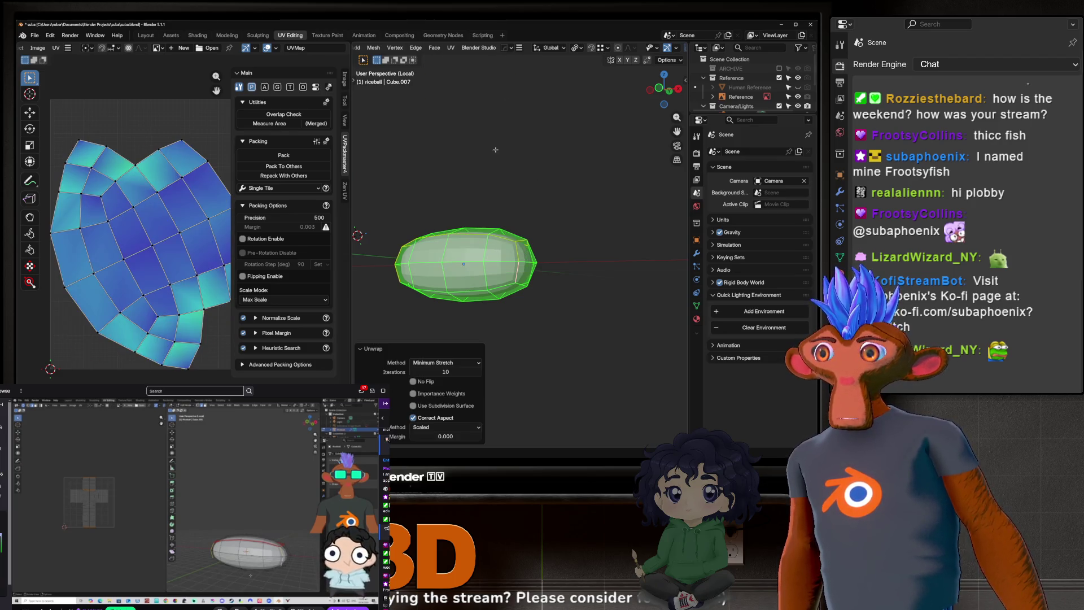
mouse_move(397, 122)
middle_mouse_down()
mouse_move(603, 289)
mouse_move(486, 301)
mouse_move(534, 306)
mouse_move(583, 284)
mouse_move(555, 276)
mouse_move(672, 270)
middle_mouse_up()
Step: Mark the chosen edges as a seam and unwrap the full mesh again with Minimum Stretch
left_click(603, 289)
scroll(593, 286, "up", 3)
key("u")
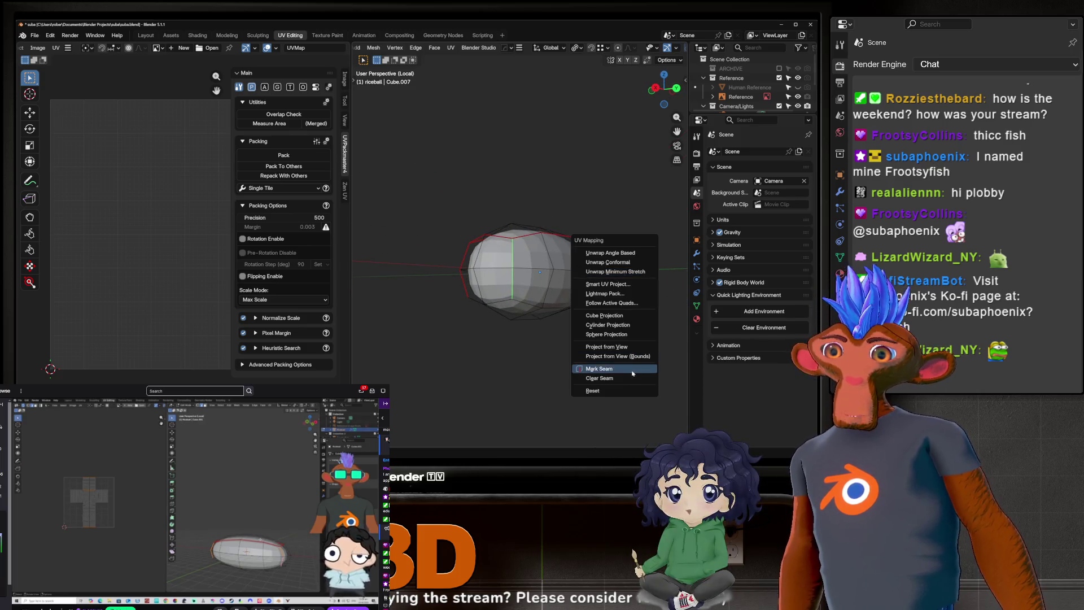
left_click(637, 368)
key("a")
key("u")
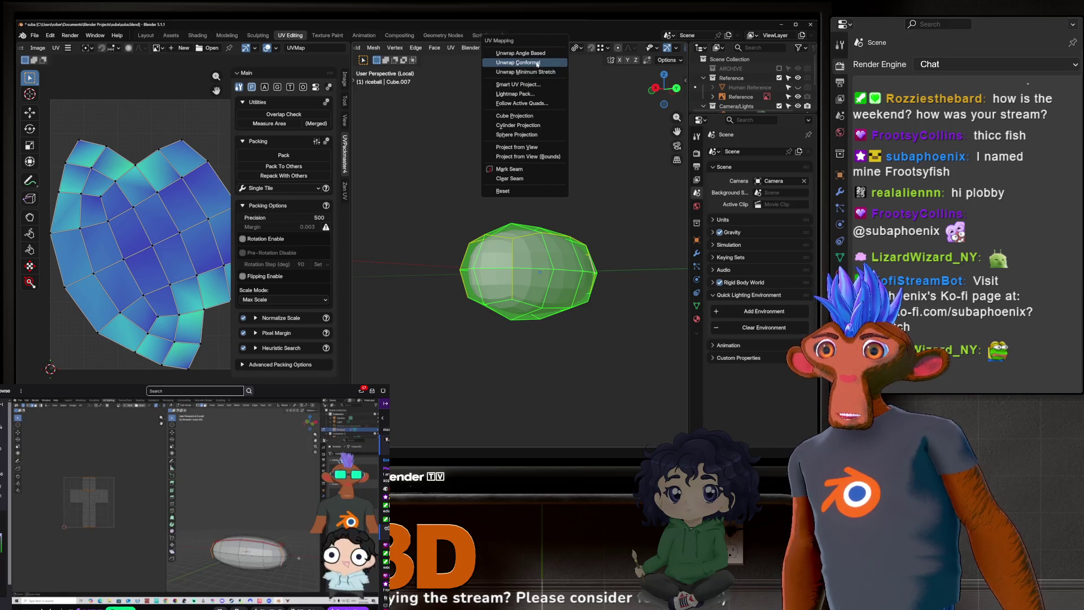
left_click(534, 72)
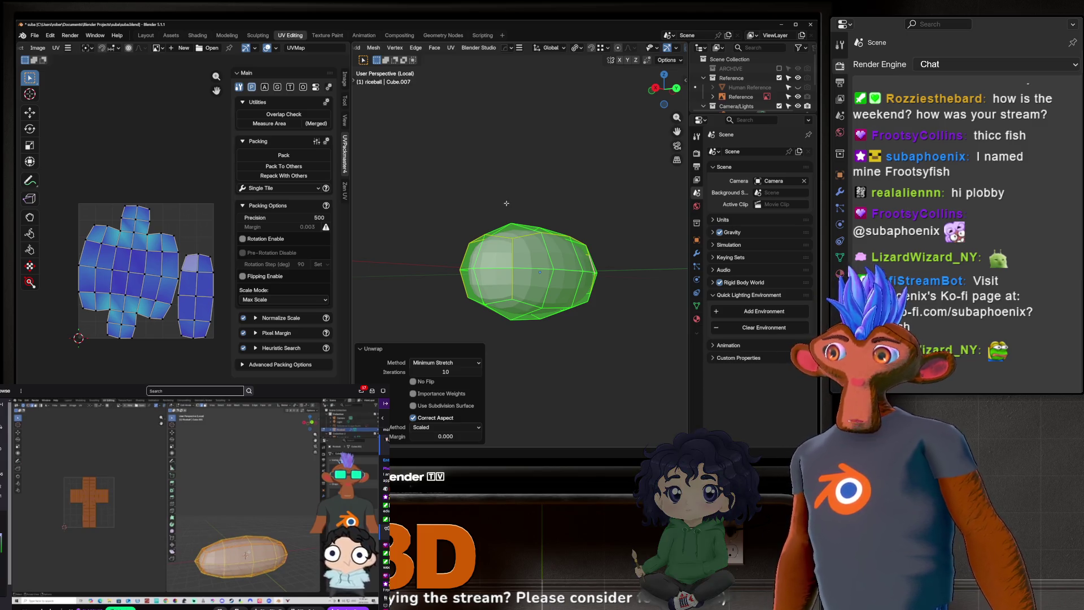
Step: Try a Conformal unwrap, then revert to a Minimum Stretch unwrap
key("u")
left_click(503, 185)
key("u")
left_click(504, 184)
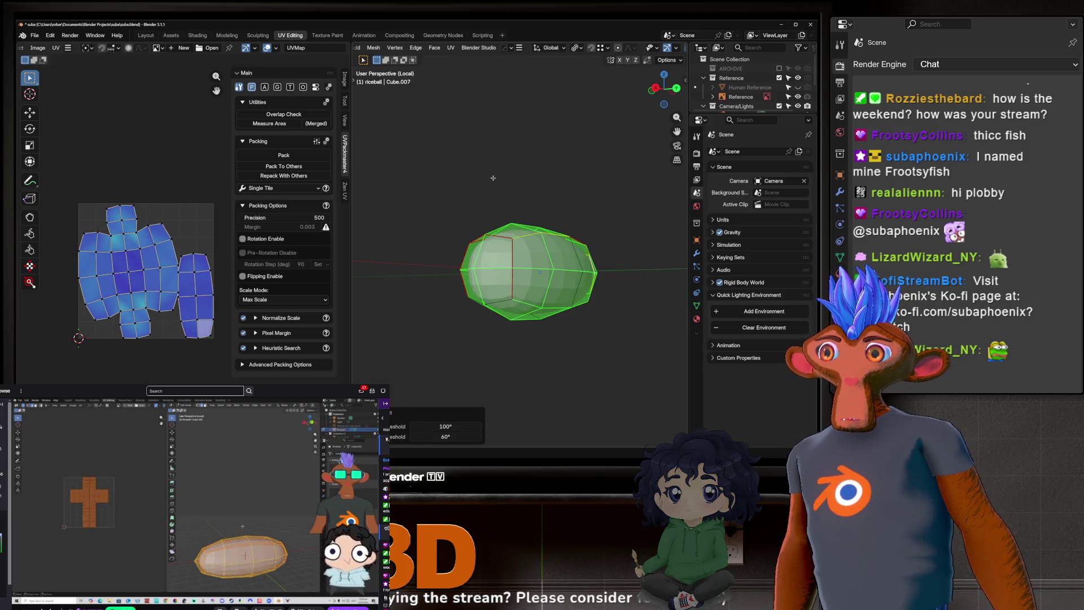
key("u")
left_click(506, 203)
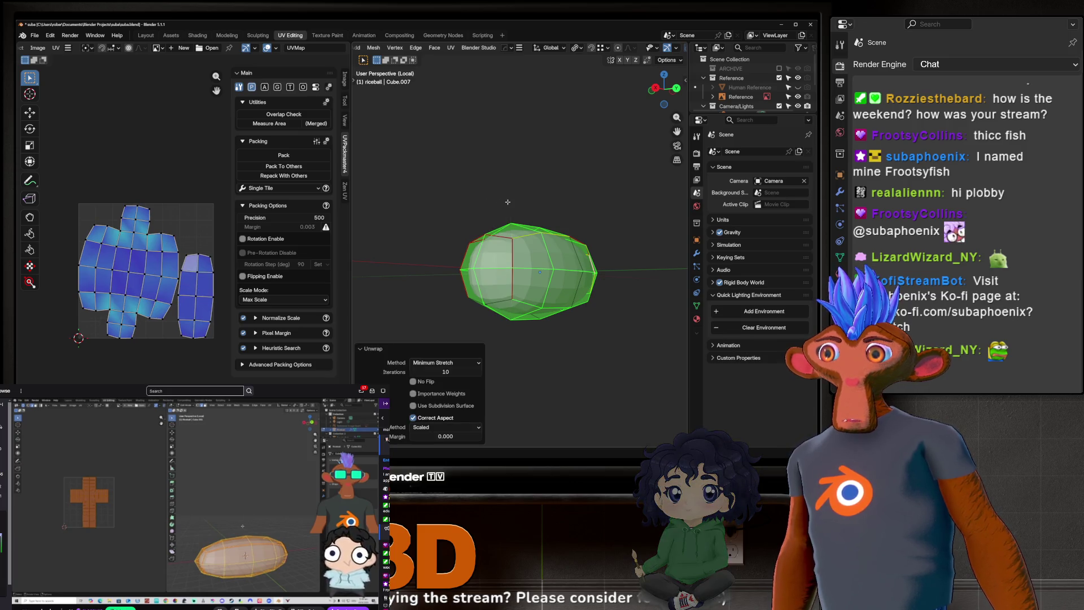
mouse_move(510, 222)
middle_mouse_down()
mouse_move(615, 241)
mouse_move(624, 232)
middle_mouse_up()
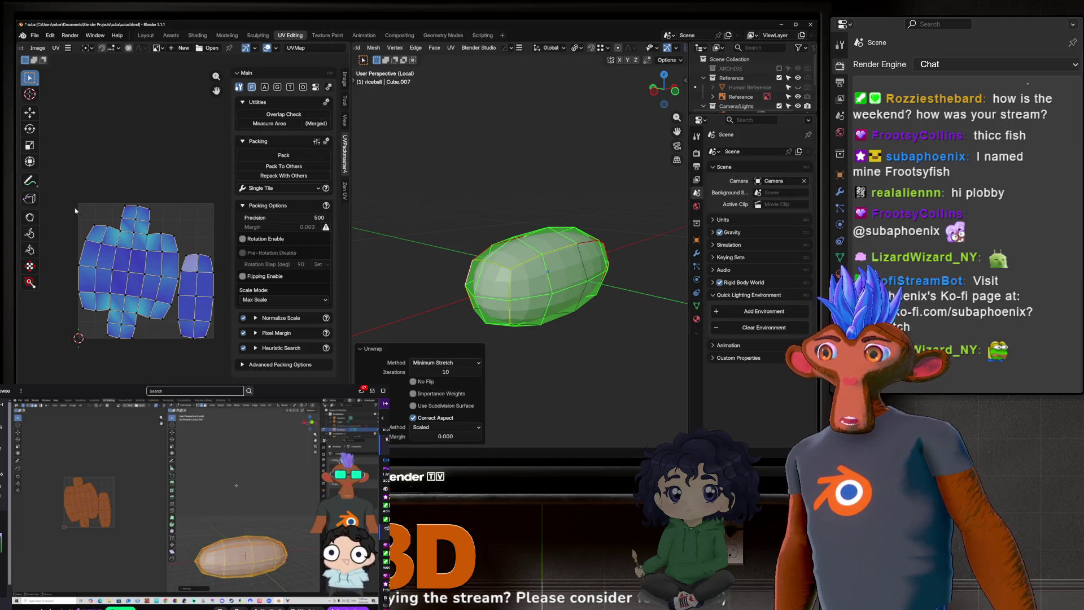
Step: Switch off the UV stretch colouring in the UV editor's Overlays
left_click(276, 49)
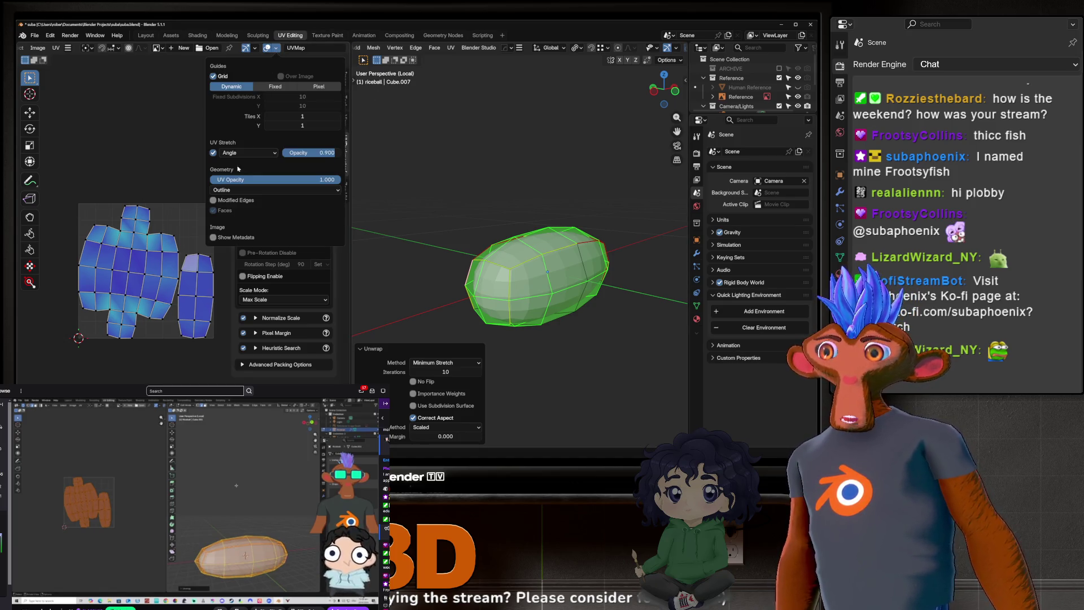
left_click(213, 152)
scroll(172, 249, "up", 2)
Step: Return to Object Mode, exit local view, orbit around the riceball and switch to the Layout workspace
key("Tab")
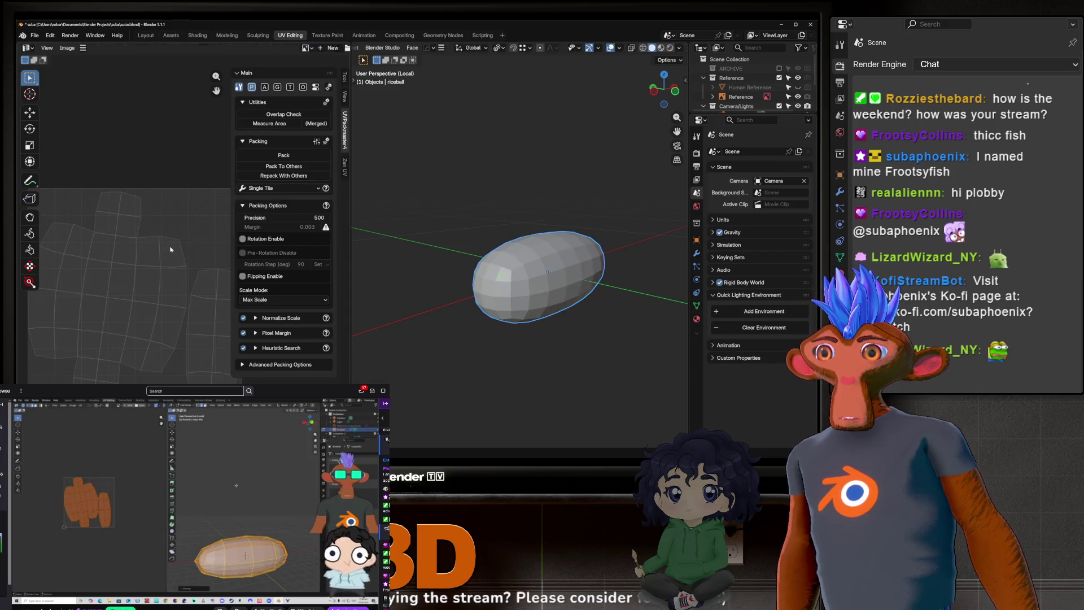
scroll(587, 305, "up", 3)
key("KP_Divide")
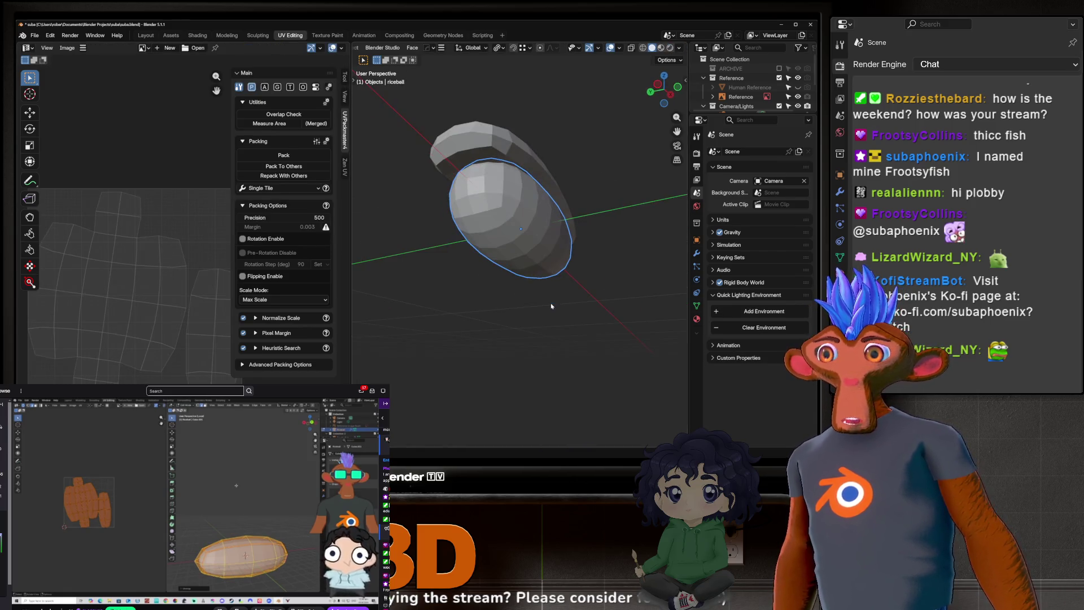
middle_click_drag(532, 233, 496, 233)
scroll(525, 238, "up", 3)
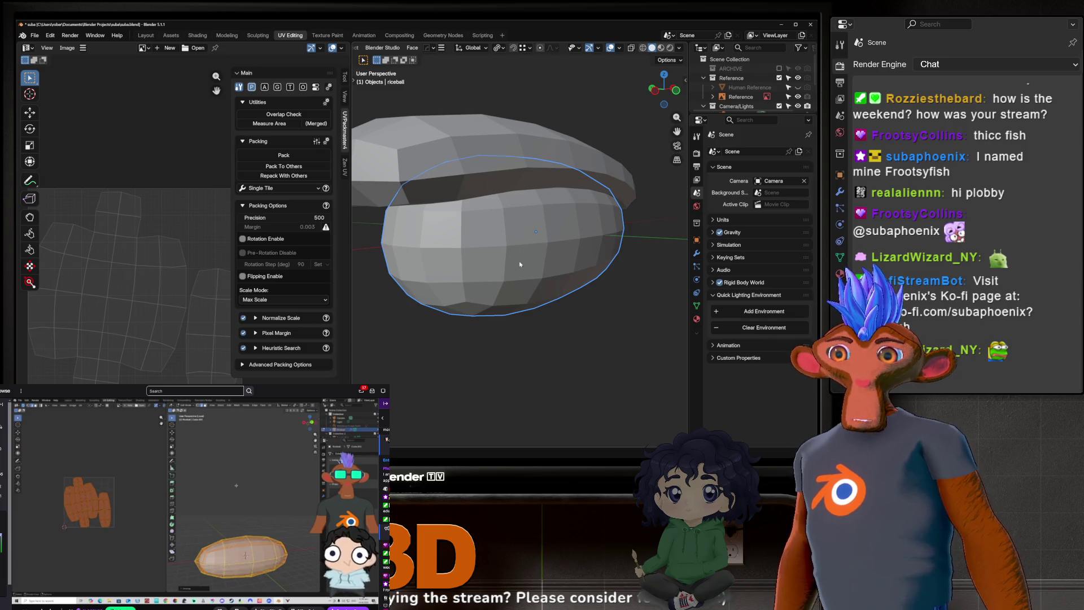
mouse_move(567, 251)
middle_mouse_down()
mouse_move(540, 297)
mouse_move(553, 301)
mouse_move(528, 277)
mouse_move(578, 276)
mouse_move(536, 252)
mouse_move(548, 253)
mouse_move(550, 288)
middle_mouse_up()
scroll(494, 188, "up", 3)
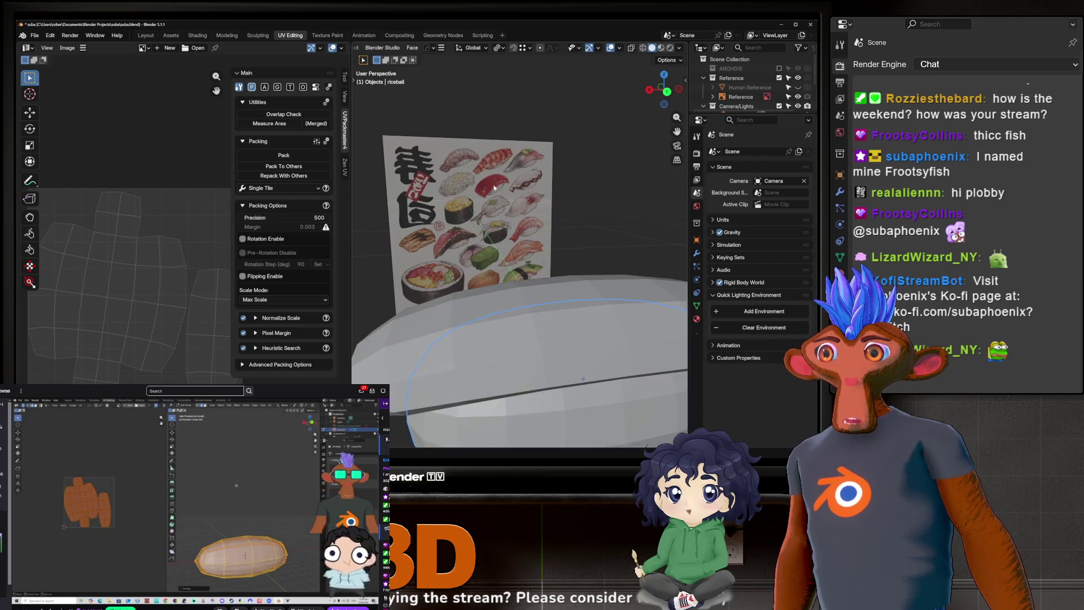
scroll(494, 188, "down", 5)
mouse_move(494, 188)
middle_mouse_down()
mouse_move(565, 237)
mouse_move(526, 258)
mouse_move(563, 248)
mouse_move(531, 243)
mouse_move(440, 268)
middle_mouse_up()
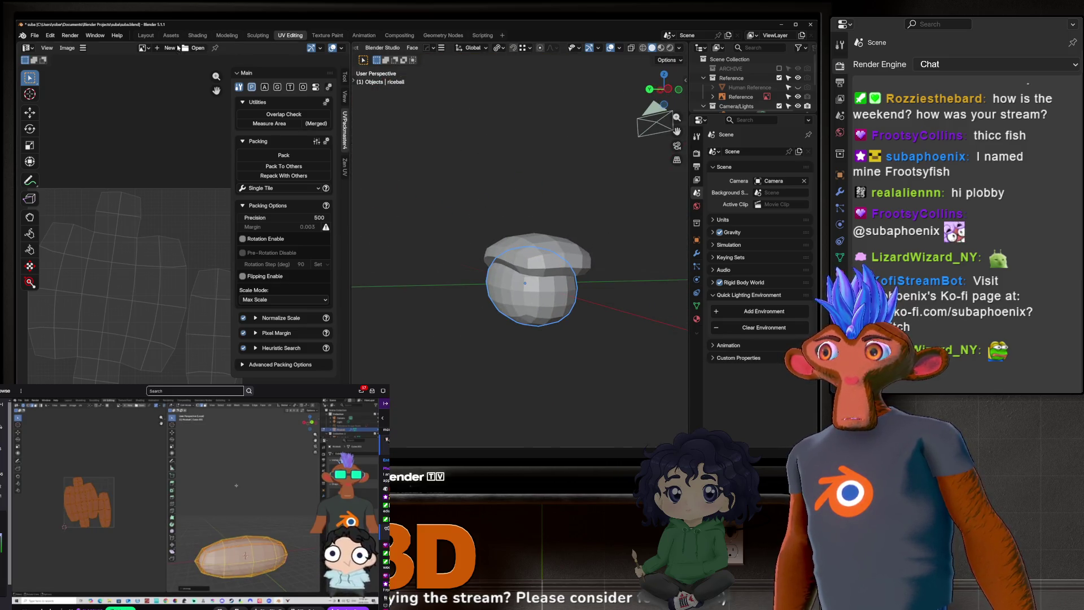
left_click(148, 35)
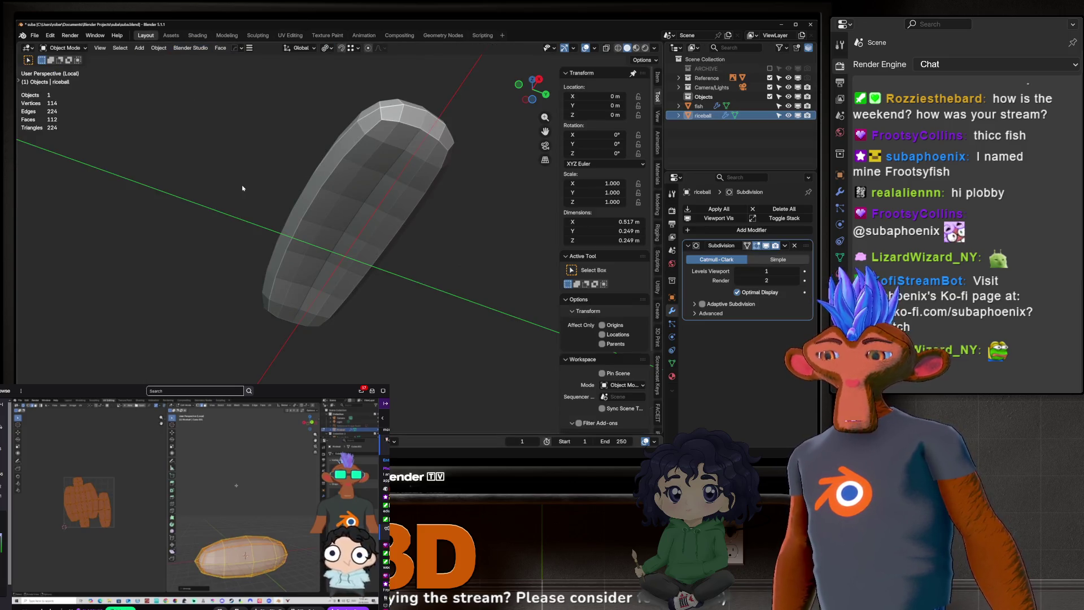
Step: Exit local view with numpad slash to reveal the fish slice and reference image, and orbit
key("KP_Divide")
mouse_move(332, 232)
middle_mouse_down()
mouse_move(380, 218)
mouse_move(350, 238)
mouse_move(362, 247)
mouse_move(348, 260)
middle_mouse_up()
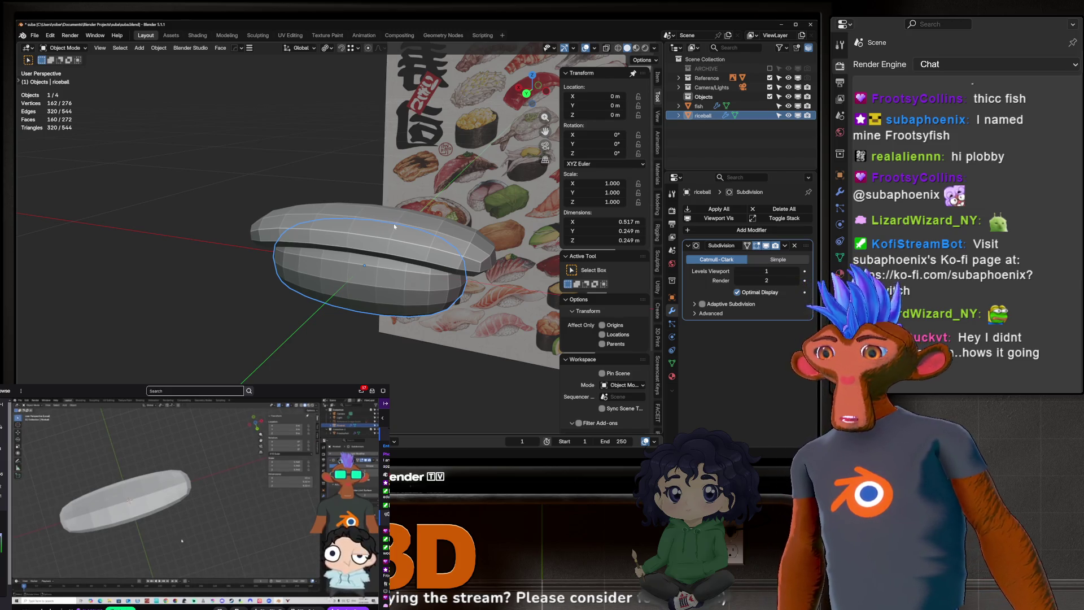
middle_click_drag(300, 247, 373, 248)
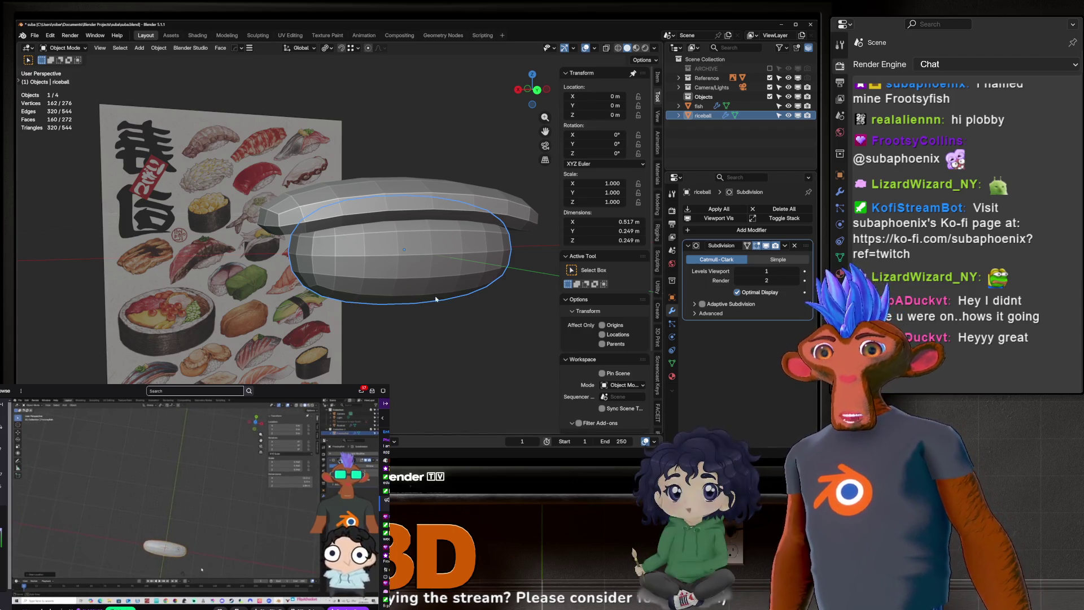
mouse_move(430, 220)
middle_mouse_down()
mouse_move(378, 214)
mouse_move(393, 277)
mouse_move(407, 273)
middle_mouse_up()
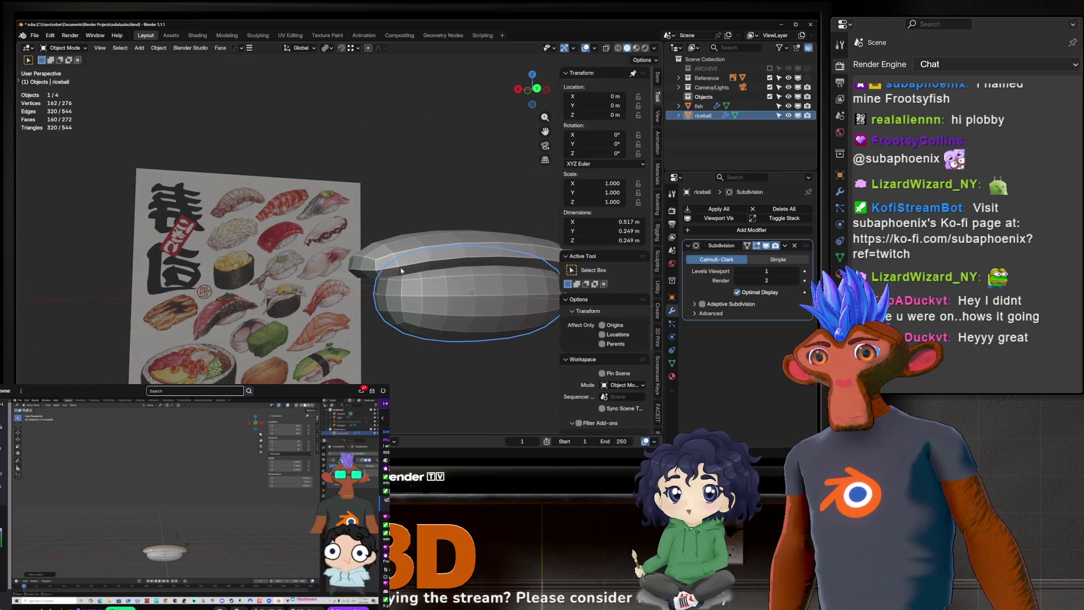
scroll(425, 293, "down", 3)
scroll(424, 293, "up", 3)
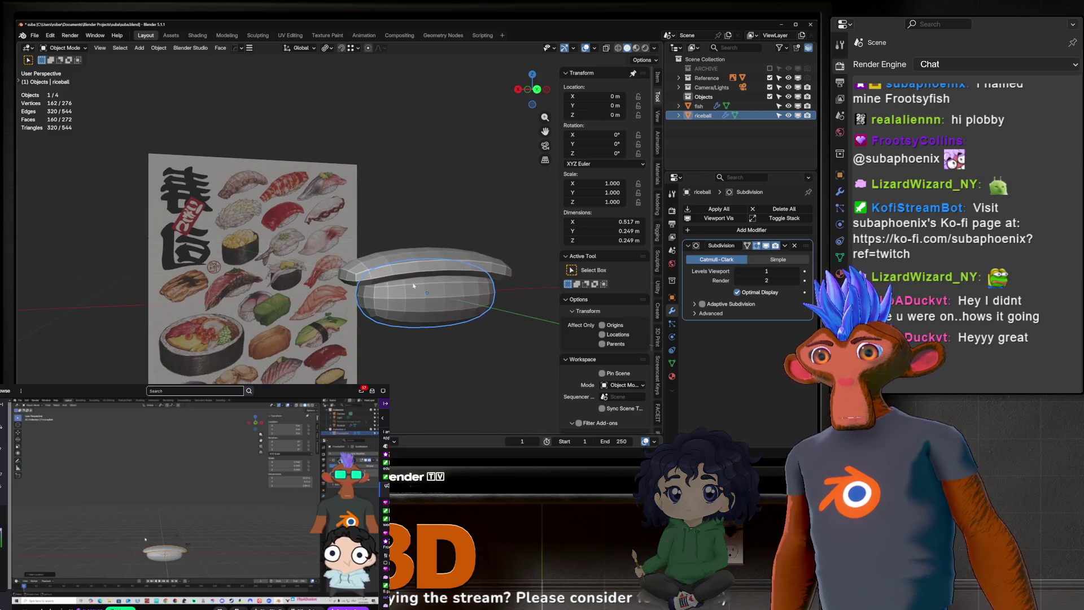
middle_click_drag(415, 280, 416, 277)
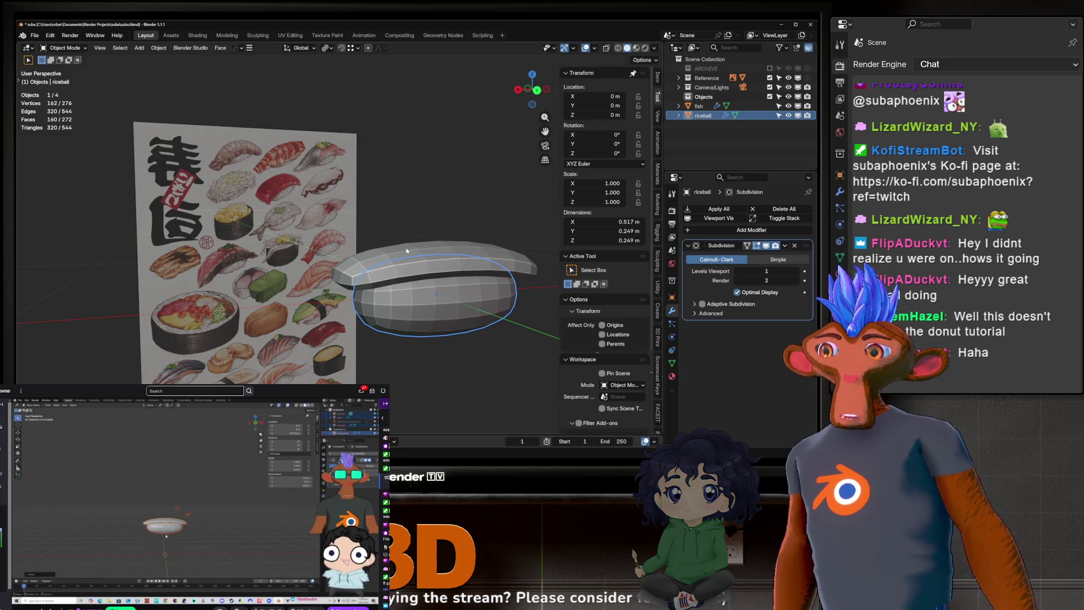
mouse_move(429, 294)
middle_mouse_down()
mouse_move(409, 334)
mouse_move(432, 281)
mouse_move(385, 232)
middle_mouse_up()
scroll(396, 235, "up", 3)
left_click(655, 48)
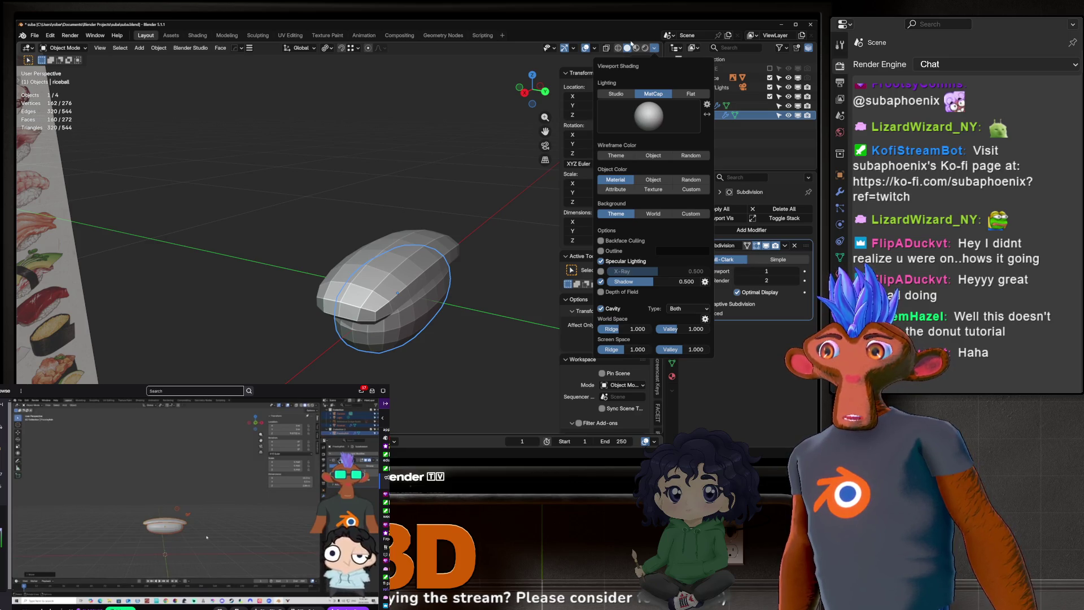
left_click(597, 48)
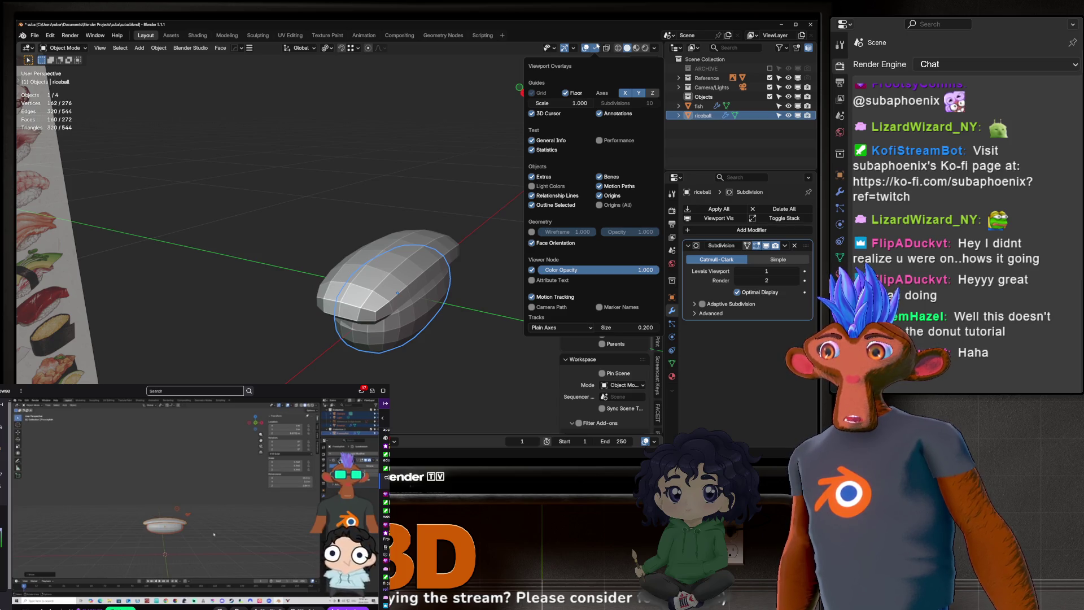
left_click(596, 48)
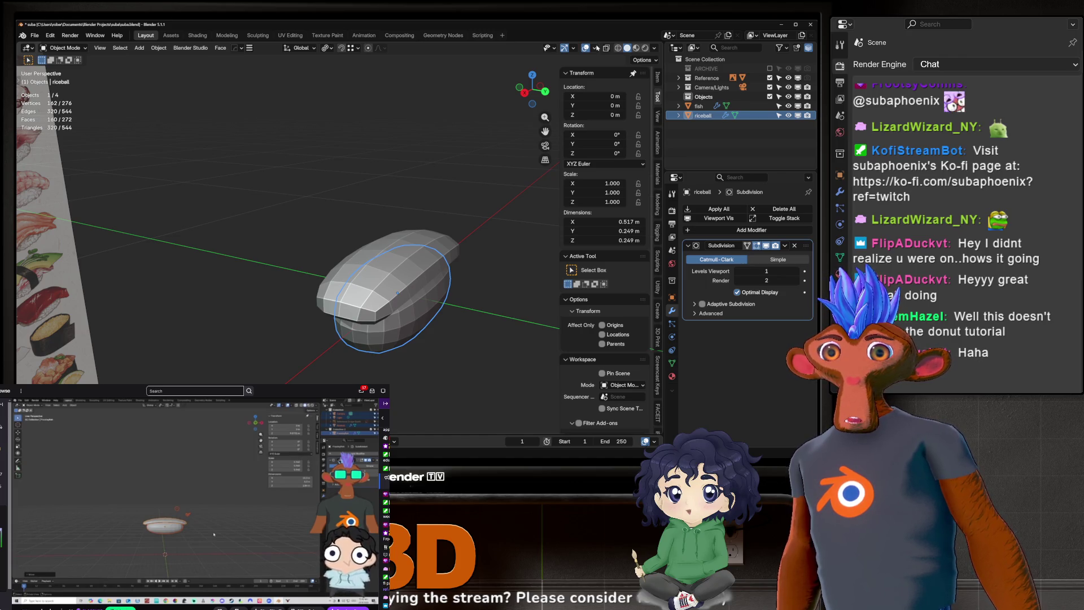
mouse_move(536, 180)
middle_mouse_down()
mouse_move(431, 298)
mouse_move(412, 242)
mouse_move(423, 291)
mouse_move(342, 284)
middle_mouse_up()
scroll(341, 284, "down", 10)
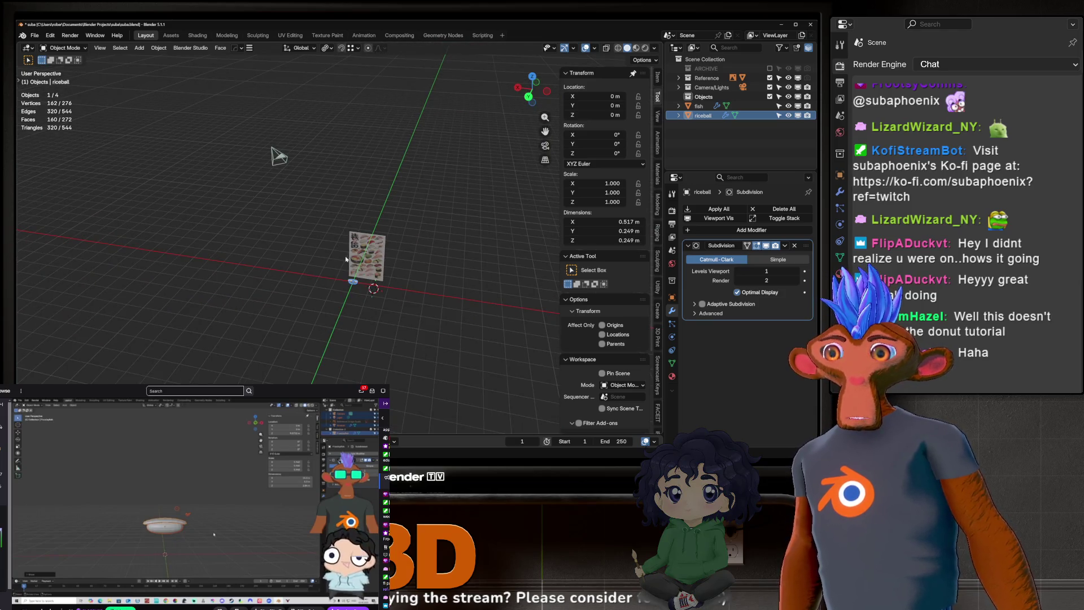
scroll(346, 258, "up", 10)
mouse_move(323, 343)
middle_mouse_down()
mouse_move(289, 379)
mouse_move(193, 207)
middle_mouse_up()
scroll(288, 378, "up", 5)
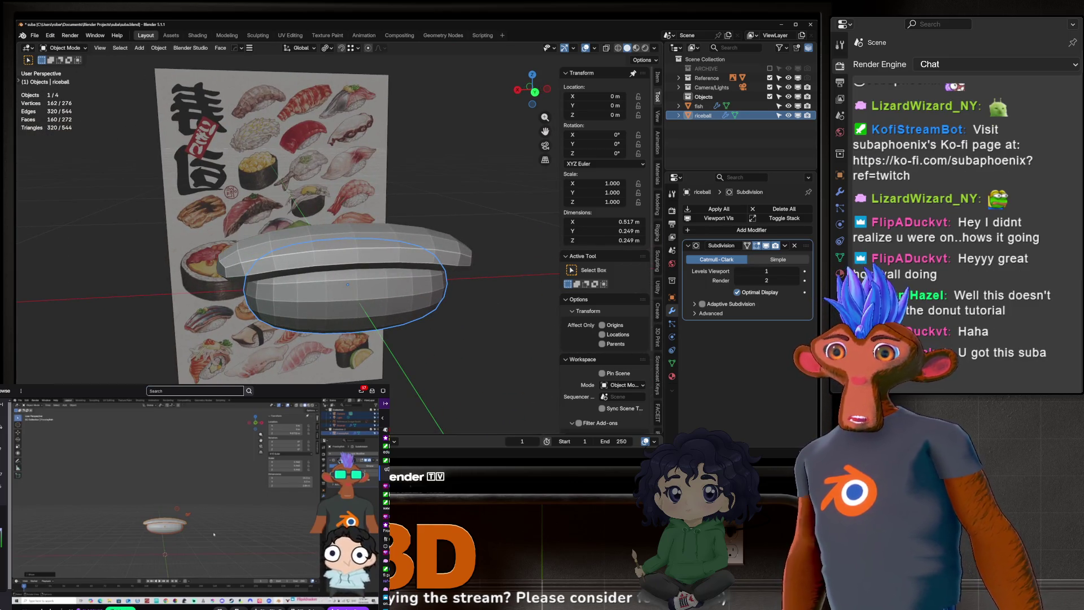
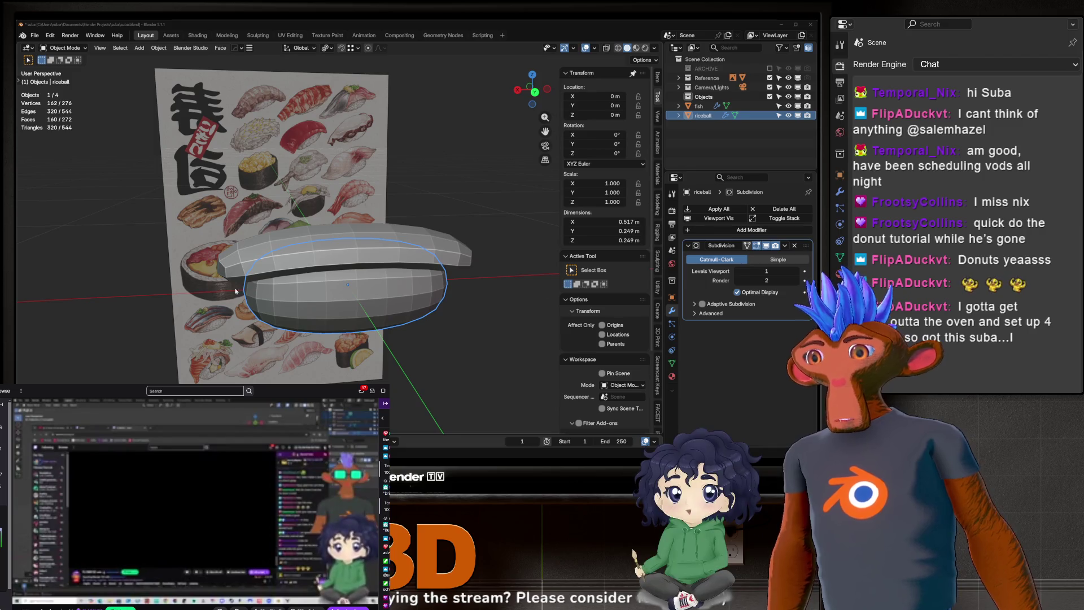
Step: Orbit and zoom to view the rice ball and fish from a low side angle
mouse_move(293, 260)
middle_mouse_down()
mouse_move(271, 268)
mouse_move(363, 338)
mouse_move(318, 320)
middle_mouse_up()
scroll(272, 267, "up", 3)
scroll(317, 320, "down", 3)
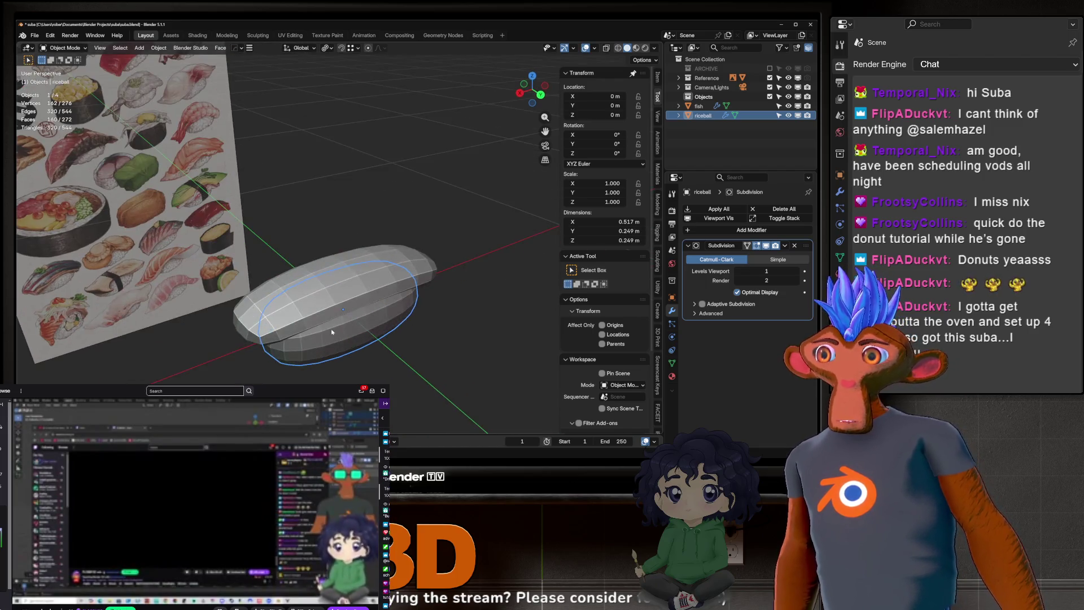
scroll(318, 321, "up", 1)
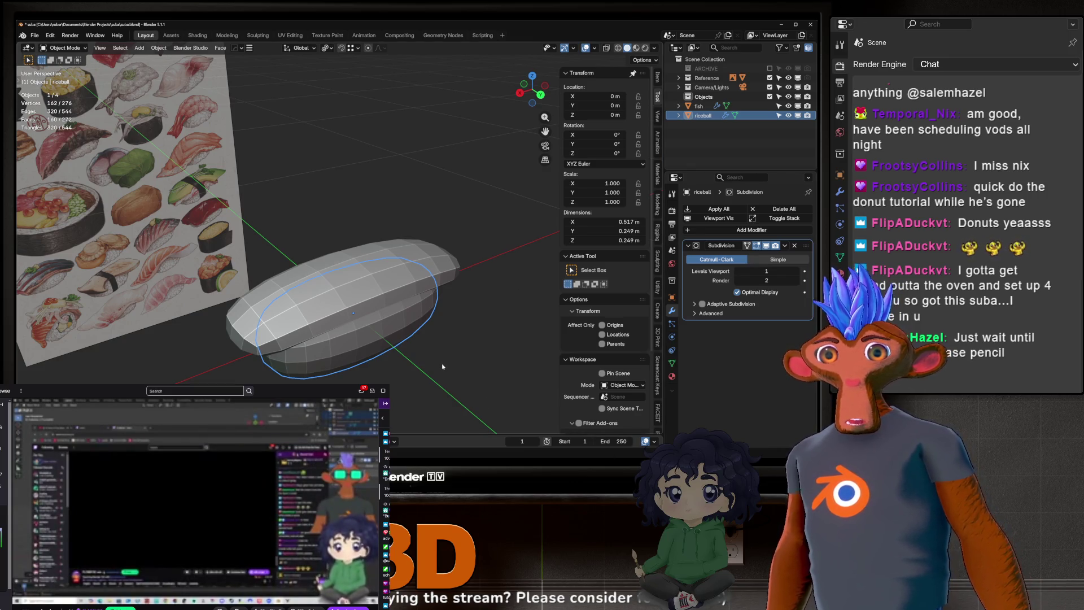
mouse_move(378, 353)
middle_mouse_down()
mouse_move(511, 305)
mouse_move(362, 344)
middle_mouse_up()
Step: Inspect the smoothed fish slice in Edit Mode from several angles
key("Tab")
key("Tab")
left_click(338, 296)
key("Tab")
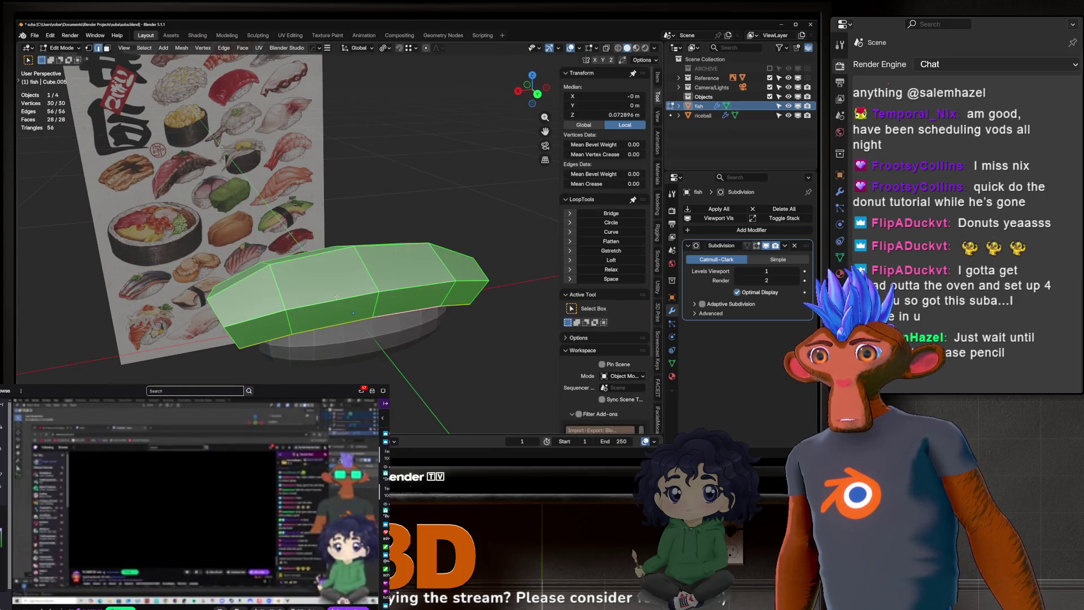
key("Tab")
middle_click_drag(338, 296, 383, 299)
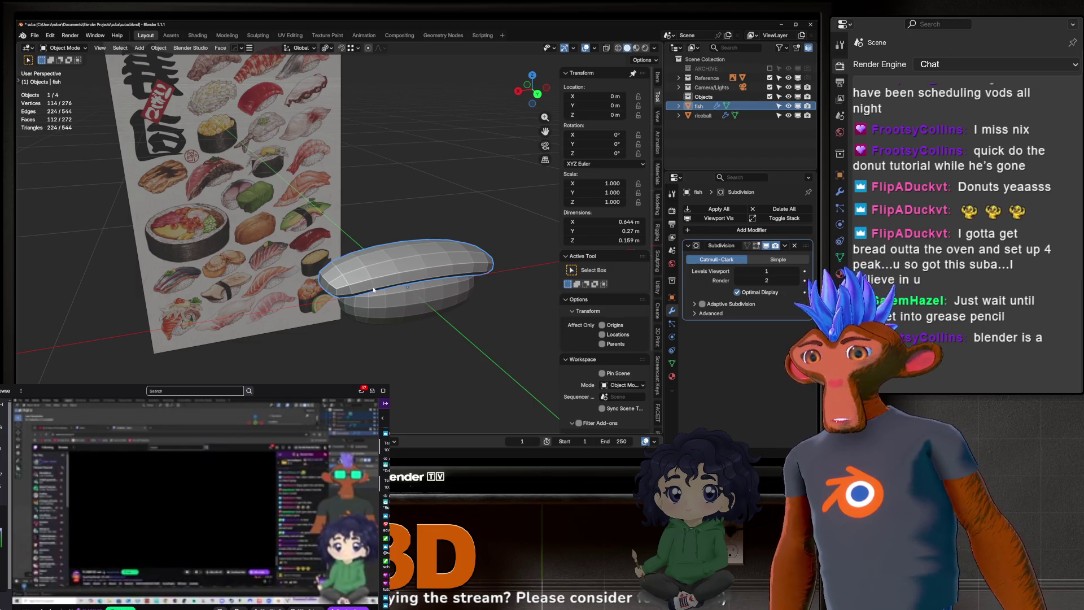
middle_click_drag(369, 292, 347, 294)
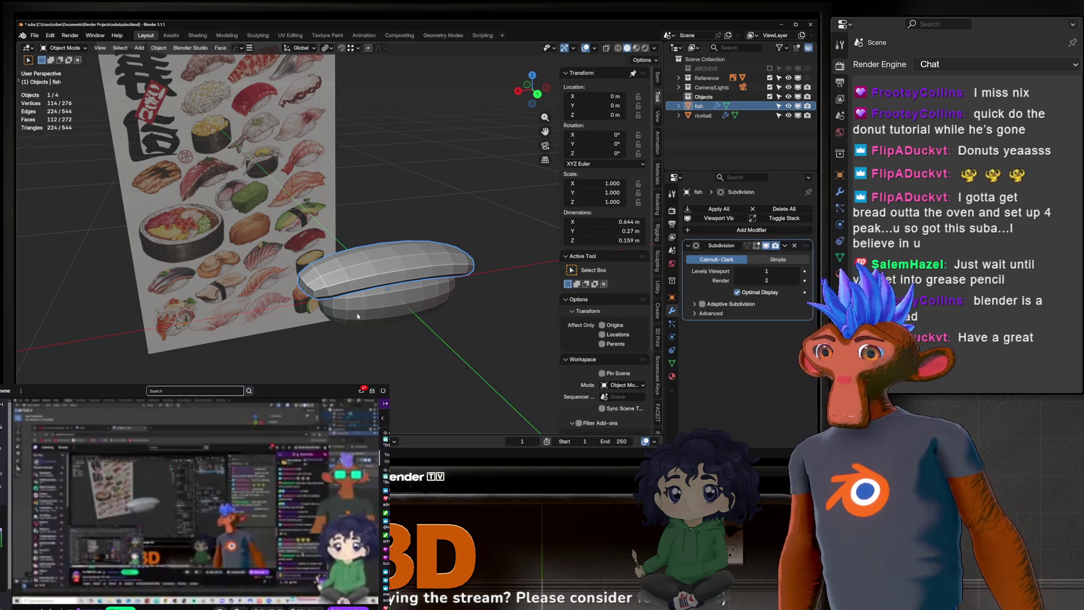
middle_click_drag(363, 281, 455, 316)
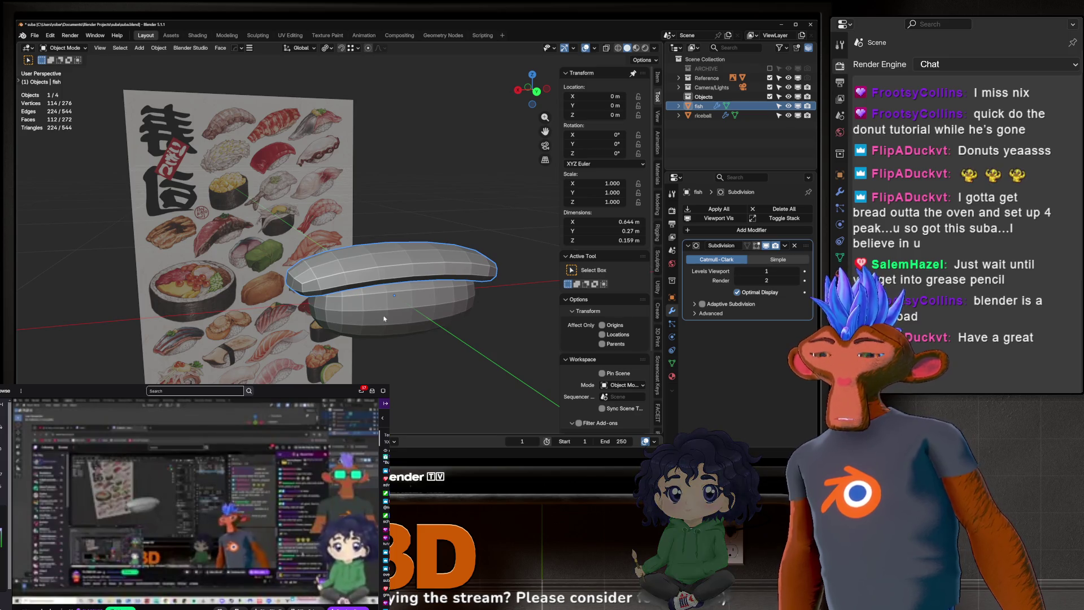
Step: Save suba.blend, then start duplicating the fish slice
key("ctrl+s")
mouse_move(386, 315)
middle_mouse_down("shift")
mouse_move(347, 290)
mouse_move(374, 270)
mouse_move(442, 260)
mouse_move(399, 265)
mouse_move(404, 293)
mouse_move(436, 272)
mouse_move(502, 271)
middle_mouse_up("shift")
scroll(404, 292, "up", 2)
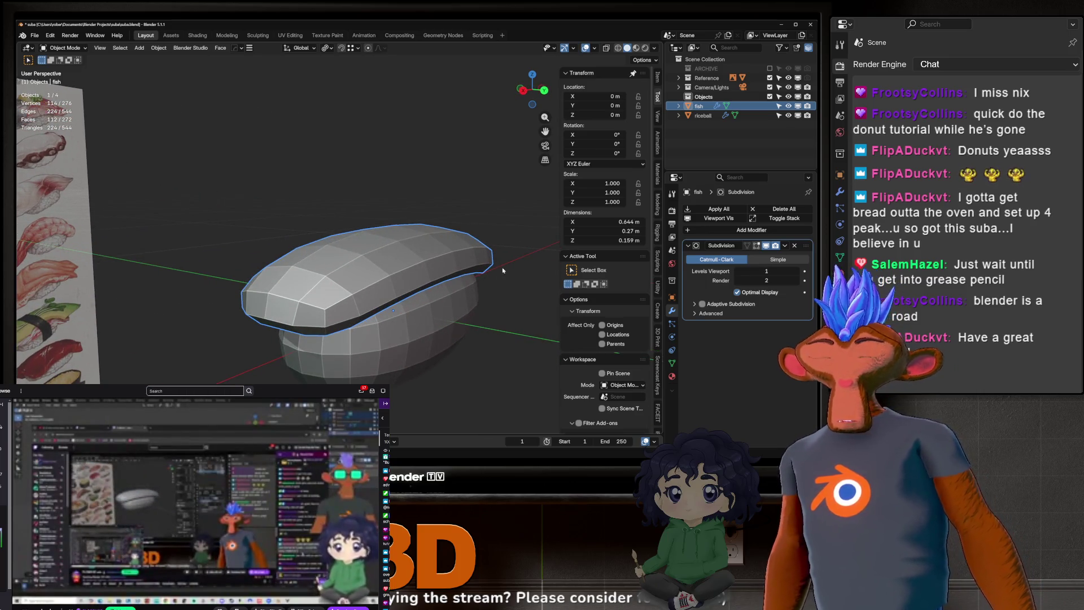
key("shift+d")
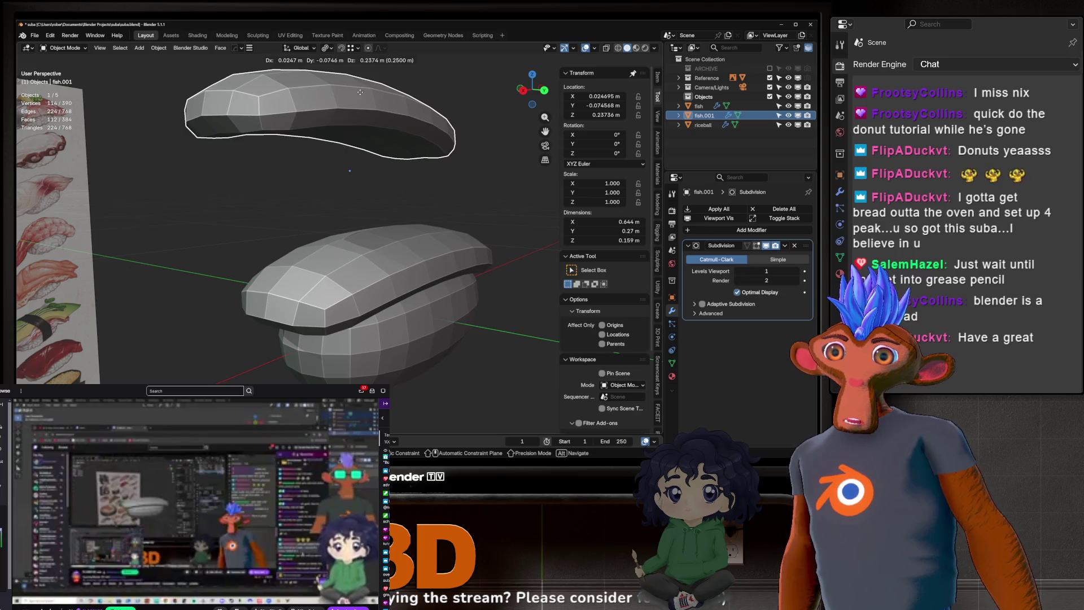
Step: Keep the fish.001 copy exactly on the original fish, comparing both in the Outliner
key("Escape")
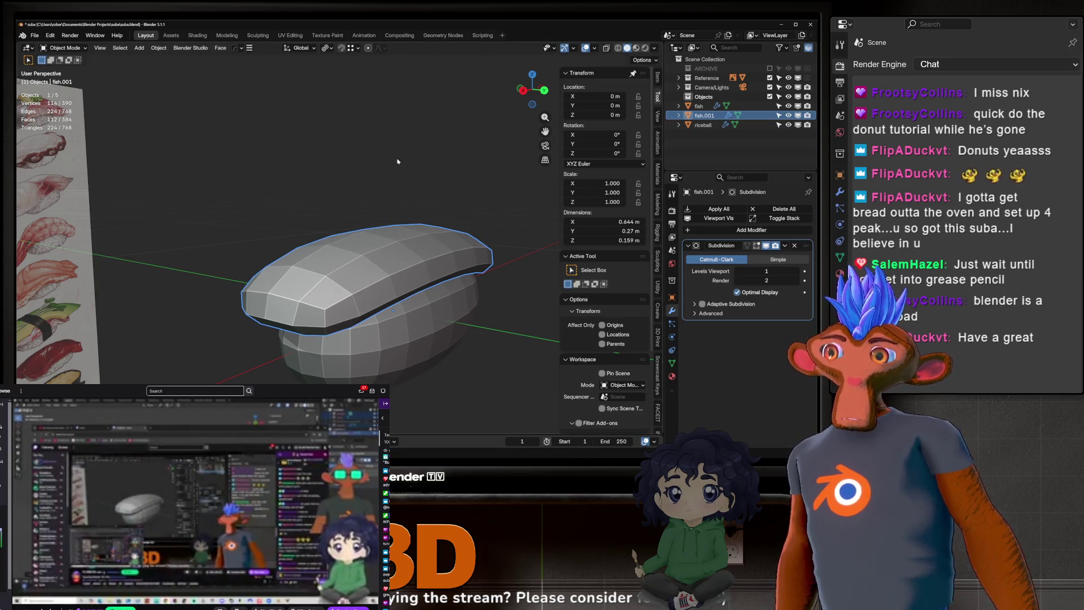
left_click(700, 106)
left_click(700, 115)
left_click(699, 106)
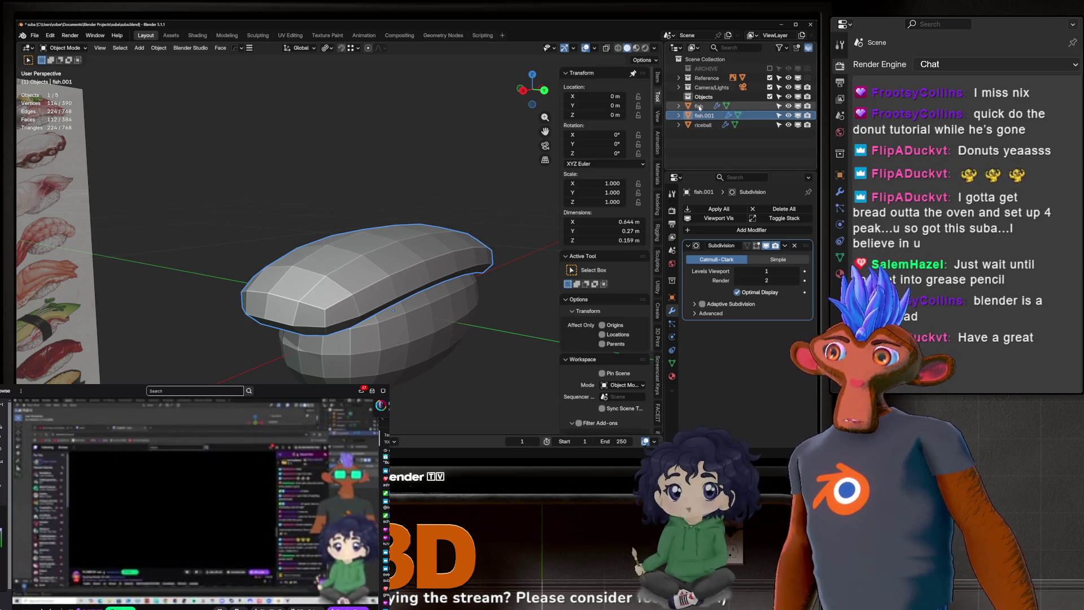
left_click(699, 115)
left_click(701, 107)
left_click(701, 116)
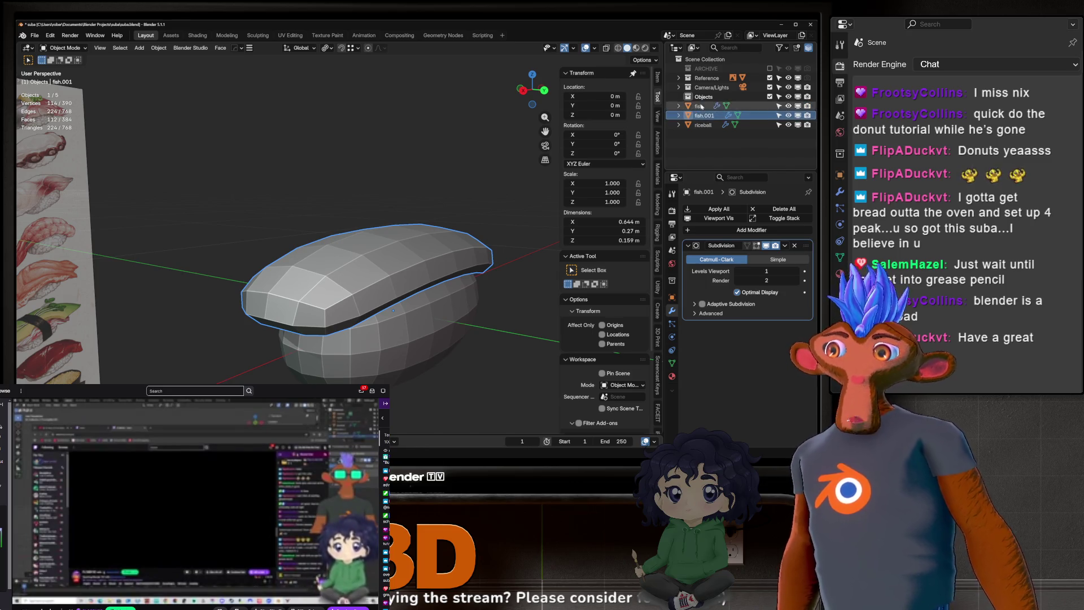
Step: Hide the original fish in the viewport and select fish.001
left_click(702, 107)
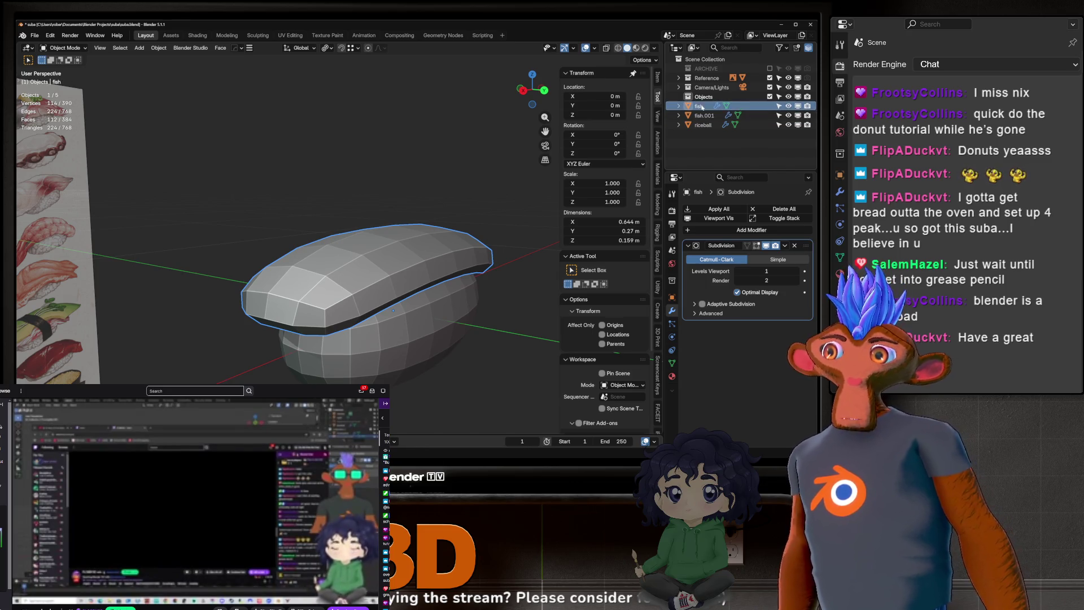
left_click(789, 106)
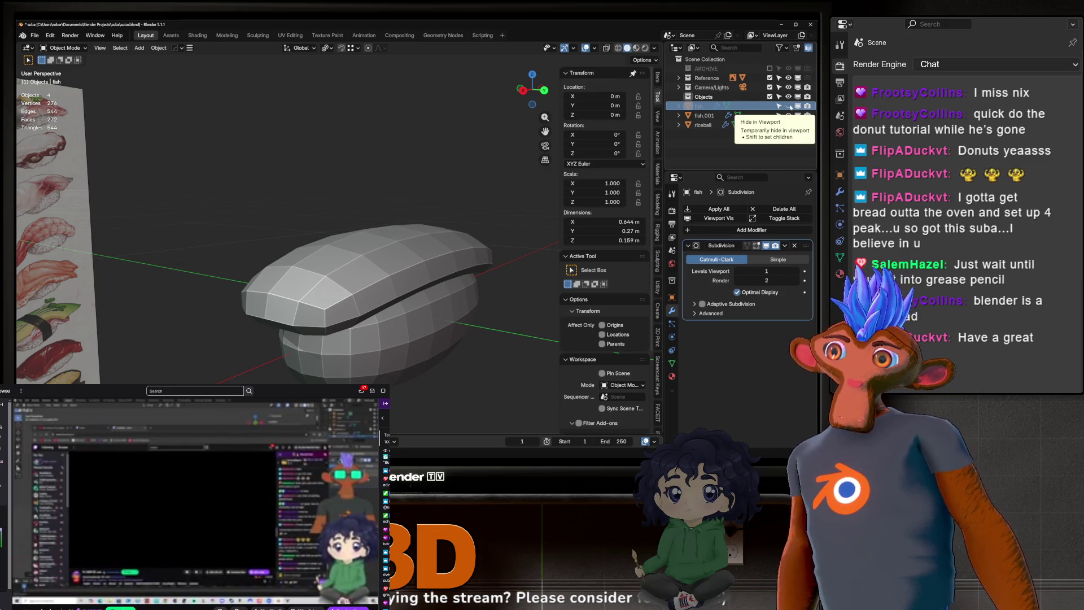
left_click(704, 115)
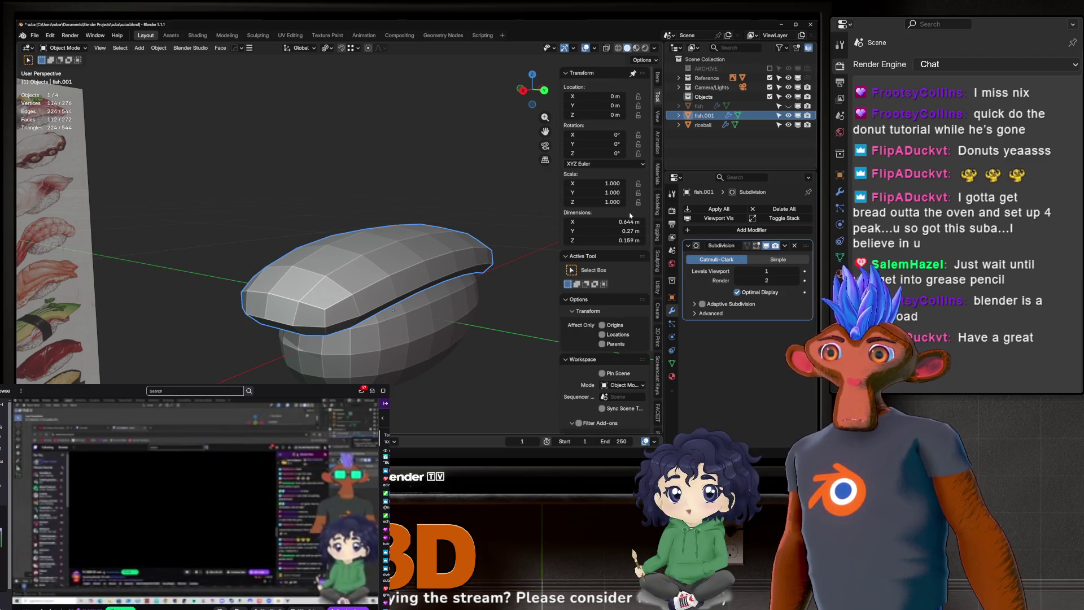
mouse_move(404, 189)
middle_mouse_down()
mouse_move(305, 248)
mouse_move(542, 200)
mouse_move(309, 256)
mouse_move(334, 271)
middle_mouse_up()
scroll(339, 257, "up", 2)
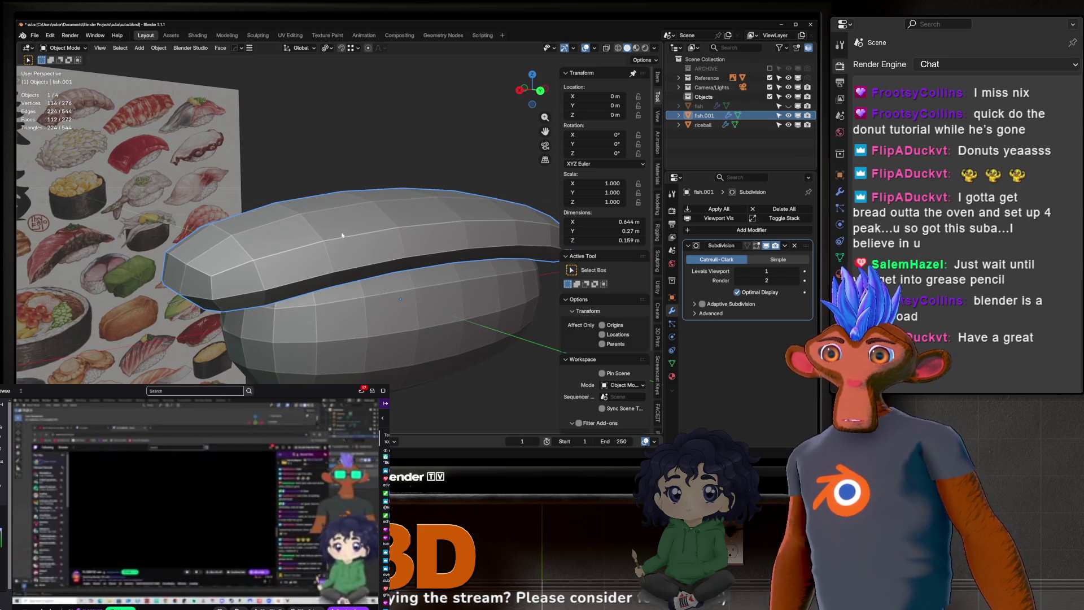
mouse_move(342, 231)
middle_mouse_down()
mouse_move(358, 261)
mouse_move(297, 258)
mouse_move(342, 236)
mouse_move(347, 210)
mouse_move(332, 232)
middle_mouse_up()
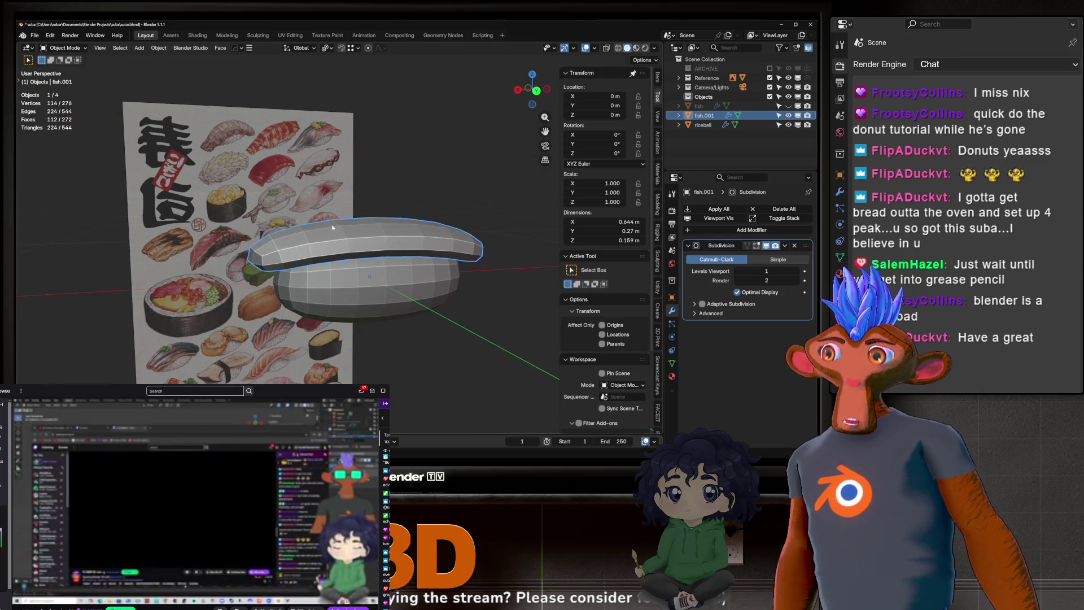
scroll(333, 228, "up", 3)
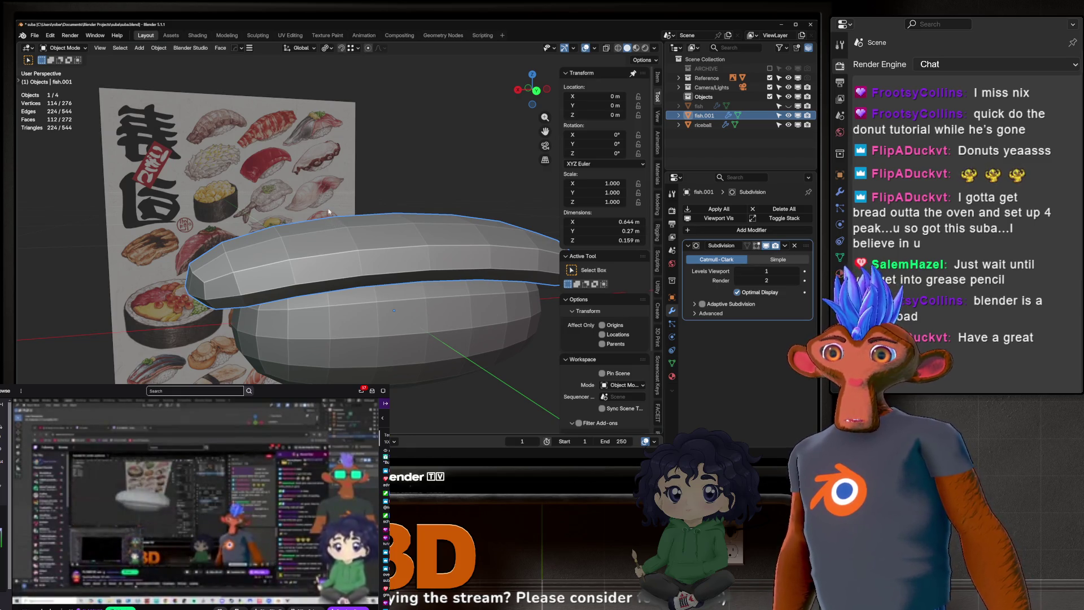
scroll(331, 223, "down", 3)
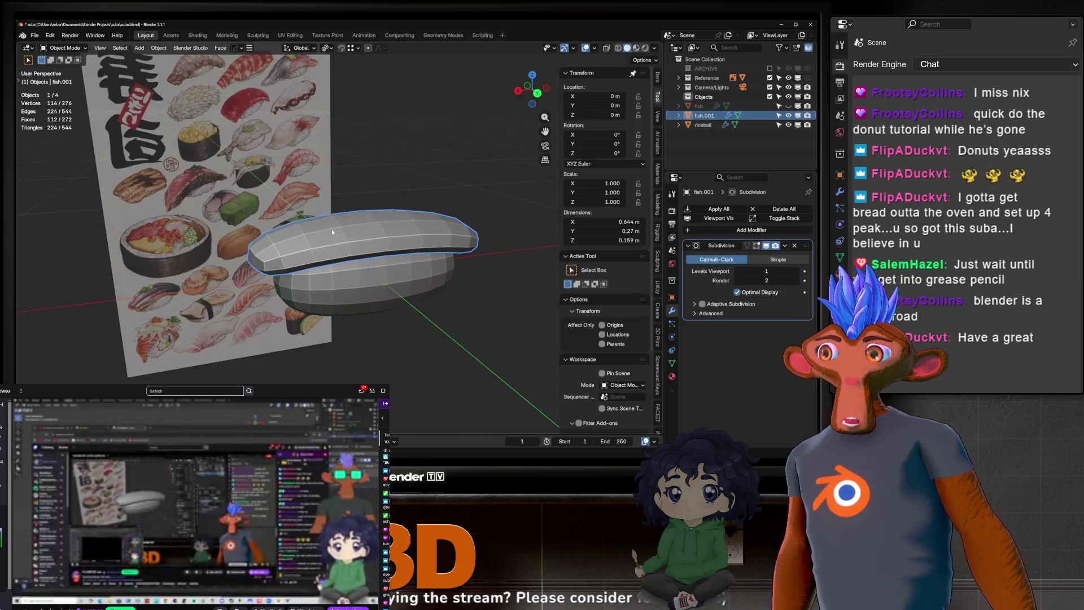
scroll(331, 228, "up", 2)
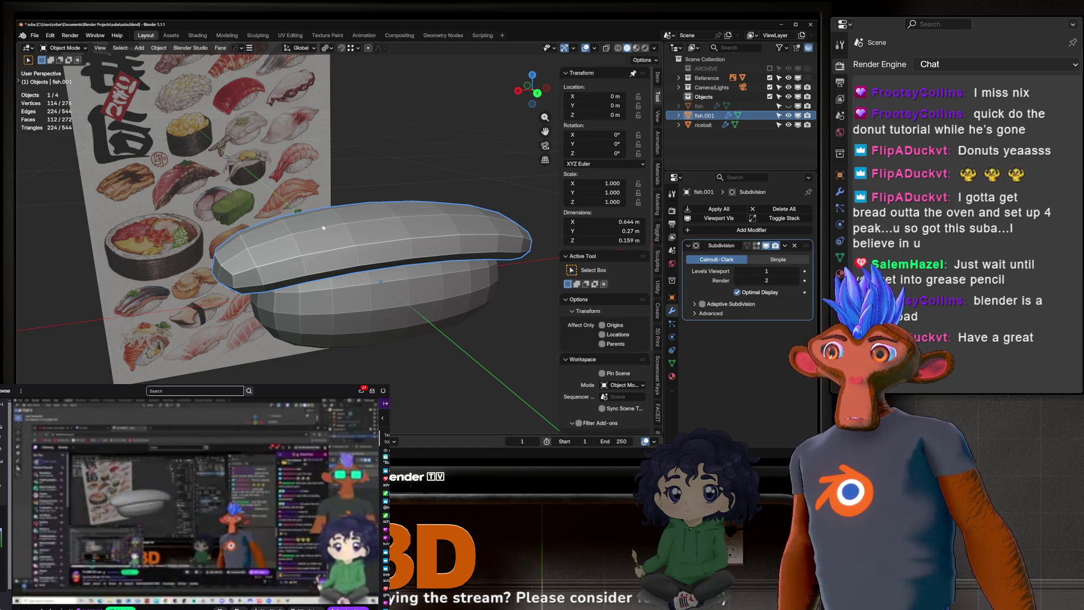
mouse_move(322, 226)
middle_mouse_down()
mouse_move(387, 317)
mouse_move(373, 341)
mouse_move(352, 245)
mouse_move(364, 263)
mouse_move(395, 262)
middle_mouse_up()
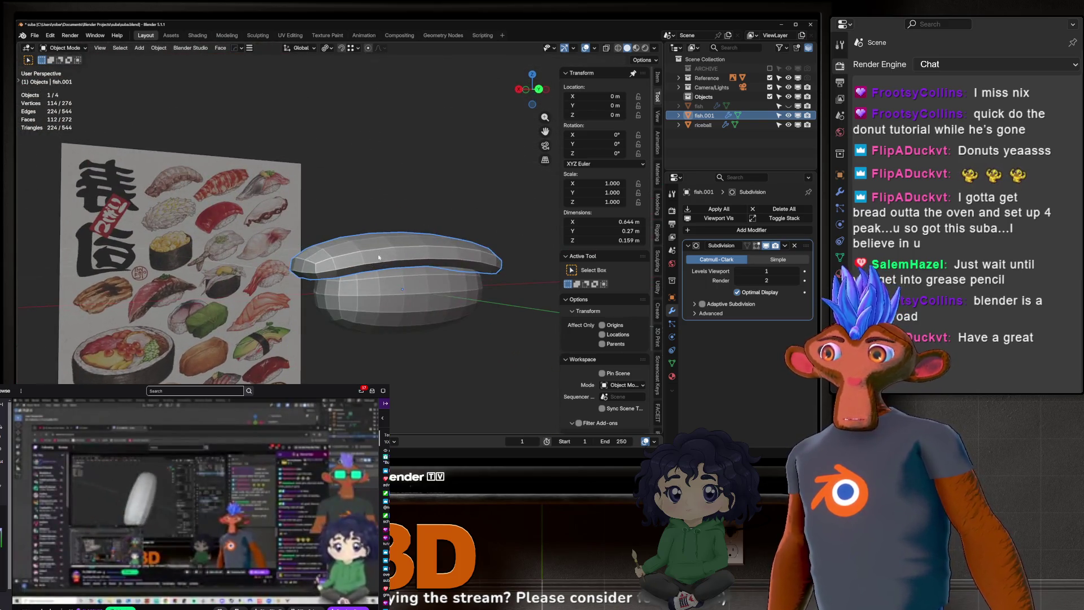
scroll(408, 261, "up", 3)
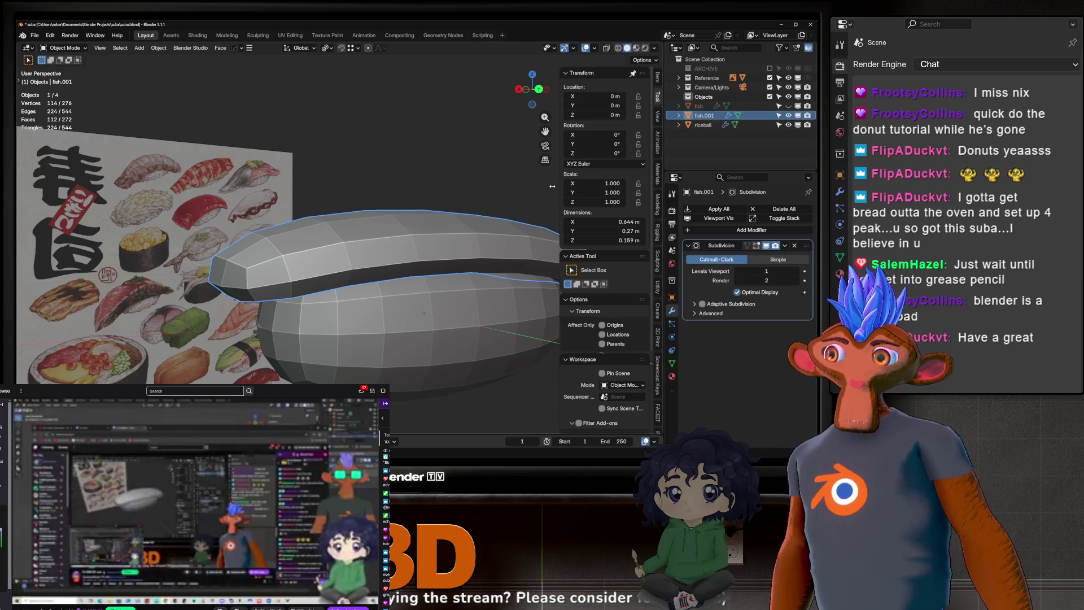
left_click(787, 247)
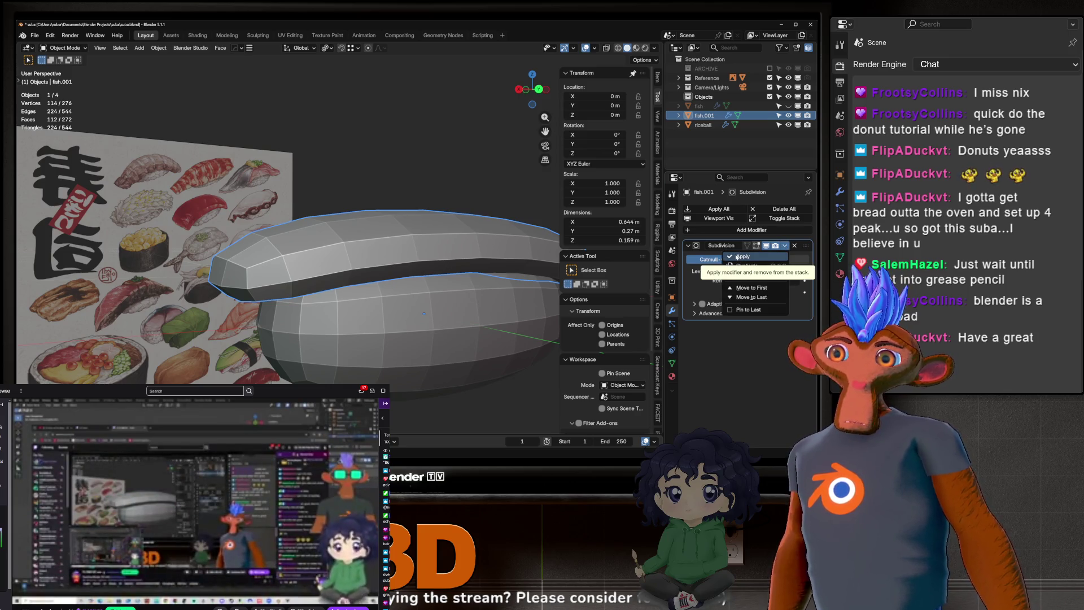
Step: Apply fish.001's Subdivision modifier and open the resulting mesh in Edit Mode
left_click(737, 257)
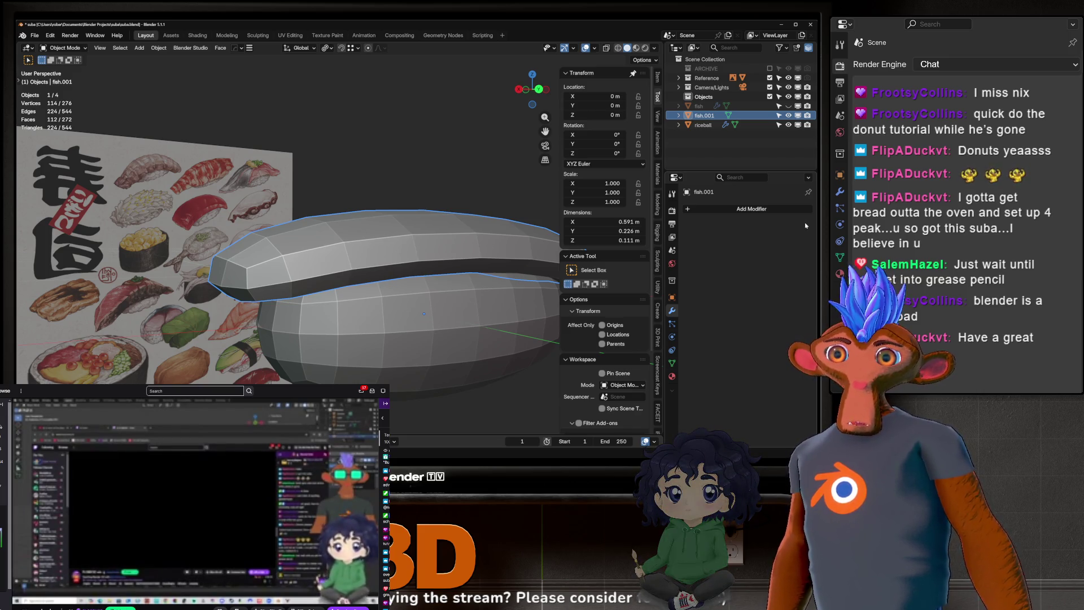
scroll(472, 168, "down", 3)
mouse_move(472, 168)
middle_mouse_down()
mouse_move(387, 199)
mouse_move(393, 248)
middle_mouse_up()
key("Tab")
scroll(389, 214, "up", 3)
scroll(393, 248, "up", 2)
scroll(393, 248, "down", 3)
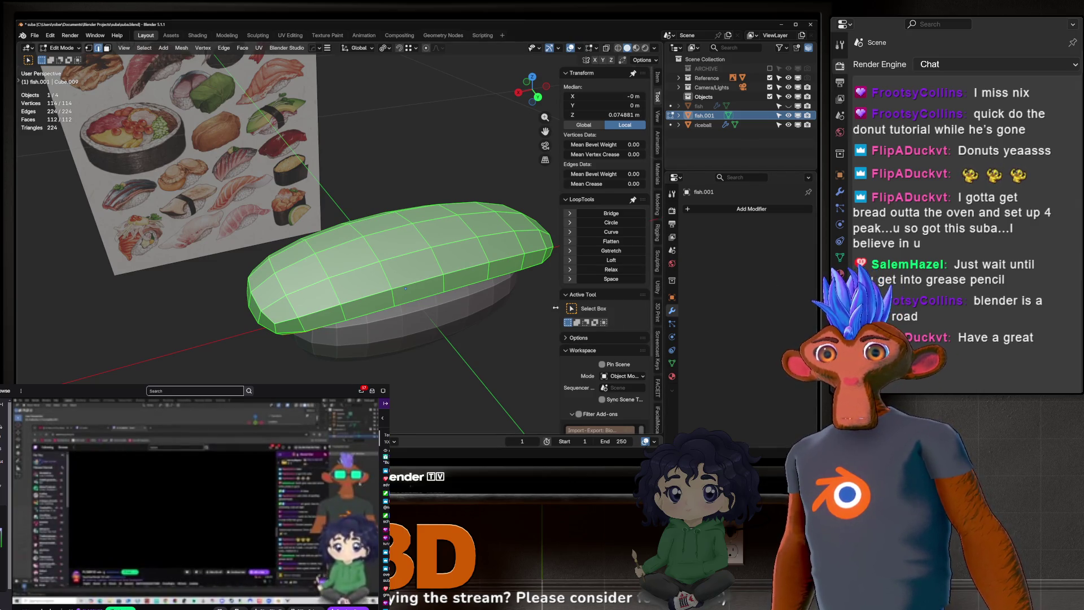
key("Tab")
middle_click_drag(390, 248, 399, 259)
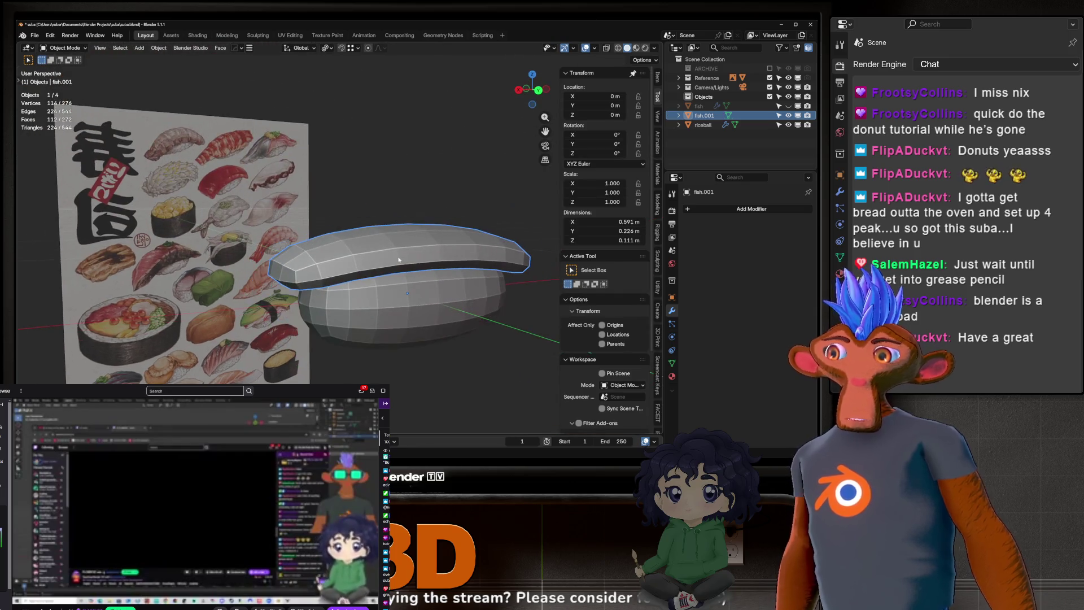
key("Tab")
key("Tab")
key("Tab")
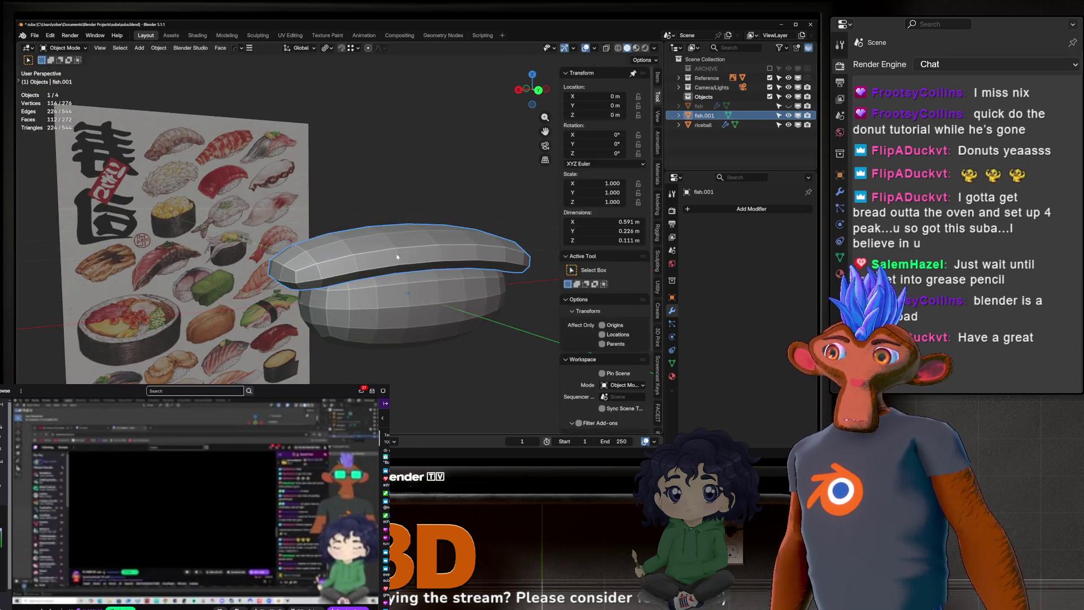
key("Tab")
scroll(392, 265, "up", 2)
mouse_move(391, 272)
middle_mouse_down()
mouse_move(343, 235)
mouse_move(317, 263)
mouse_move(356, 288)
middle_mouse_up()
key("Tab")
middle_click_drag(288, 278, 522, 293)
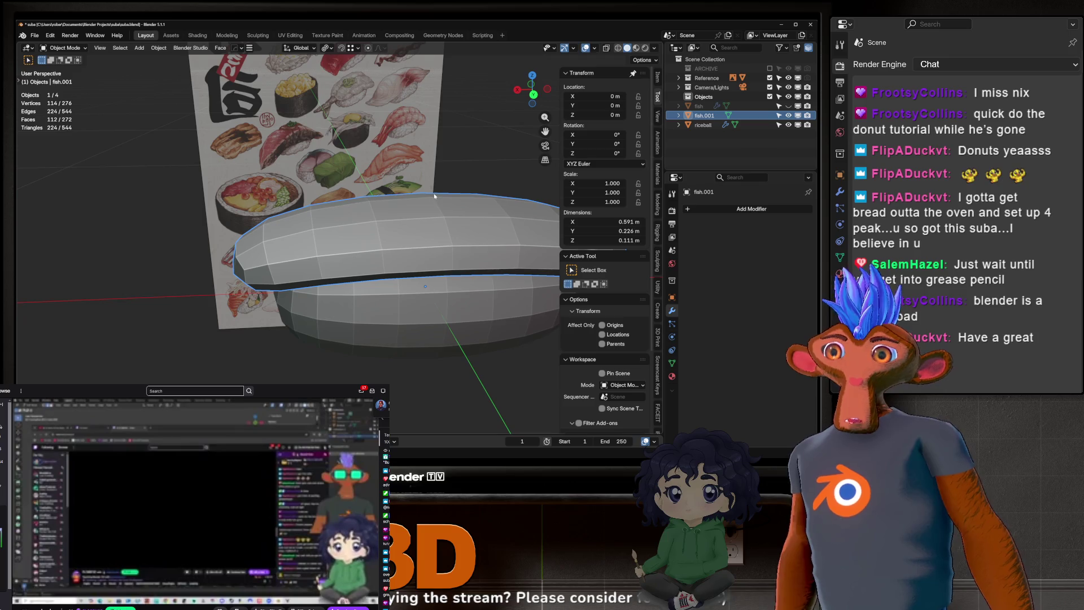
mouse_move(450, 244)
middle_mouse_down("shift")
mouse_move(428, 278)
mouse_move(474, 310)
middle_mouse_up("shift")
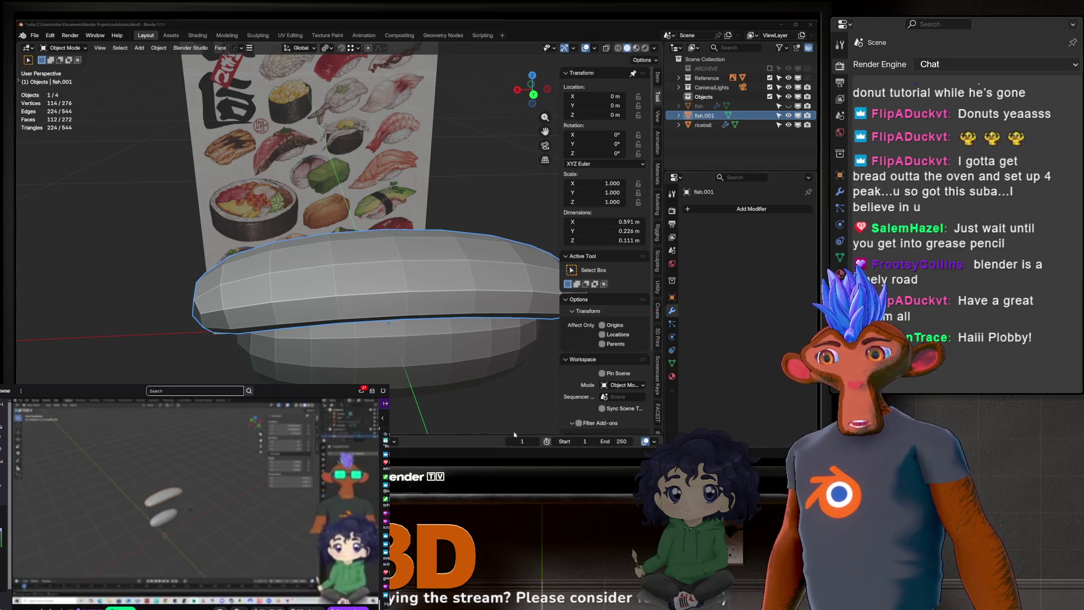
middle_click_drag(230, 290, 339, 226)
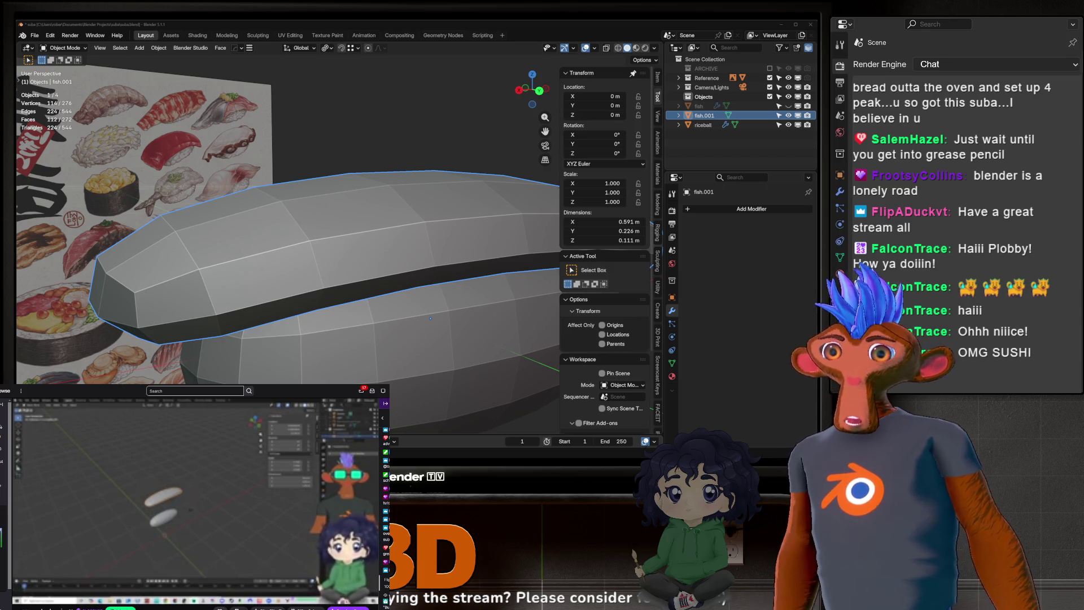
scroll(309, 271, "down", 3)
mouse_move(309, 270)
middle_mouse_down()
mouse_move(277, 266)
mouse_move(362, 225)
mouse_move(328, 212)
middle_mouse_up()
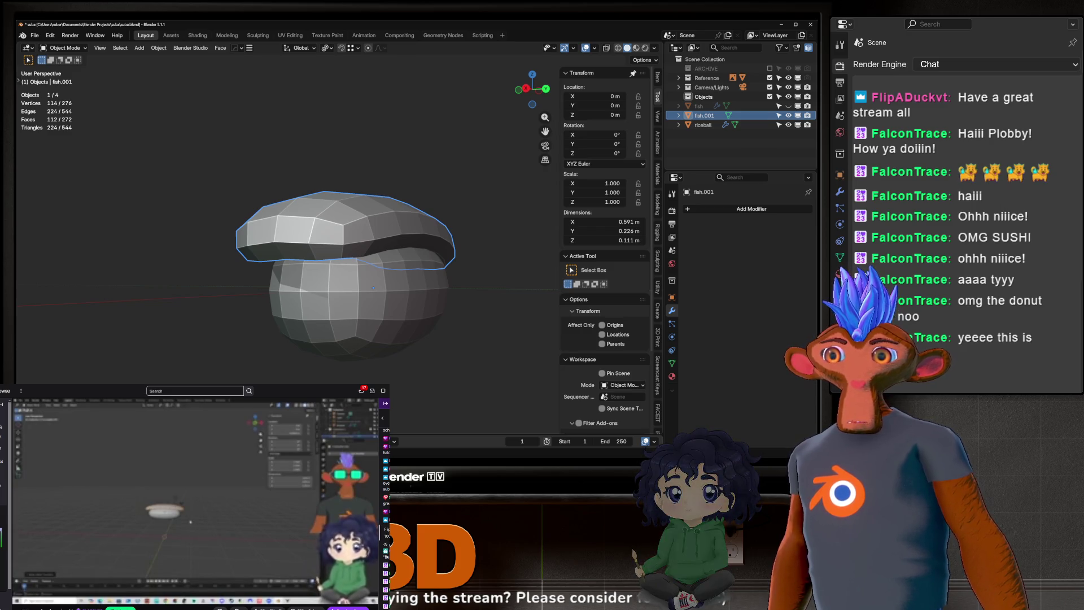
mouse_move(508, 184)
middle_mouse_down()
mouse_move(362, 200)
mouse_move(380, 232)
mouse_move(350, 249)
middle_mouse_up()
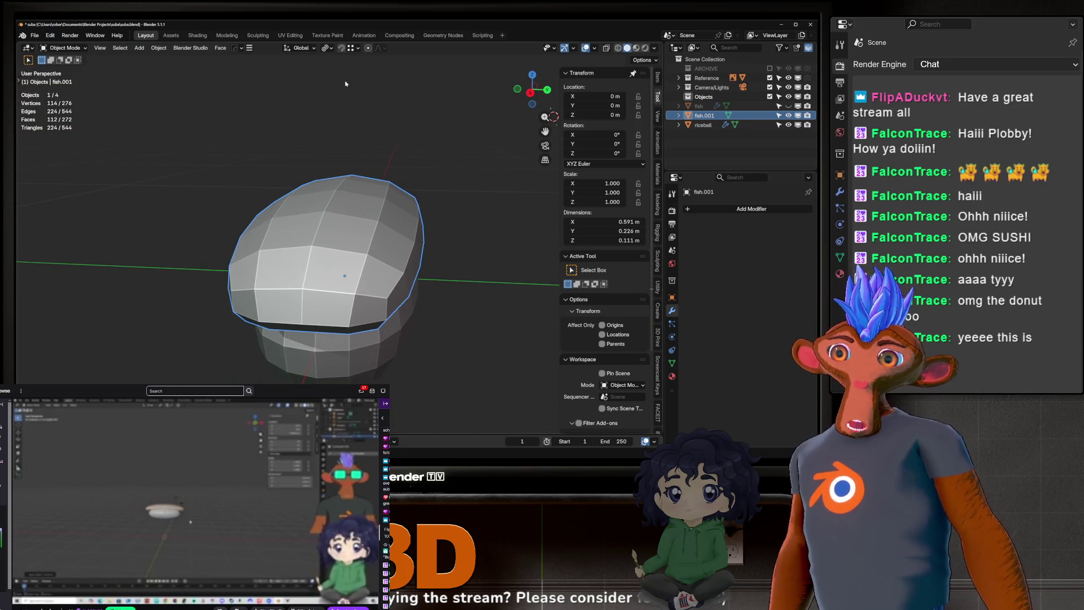
left_click(73, 49)
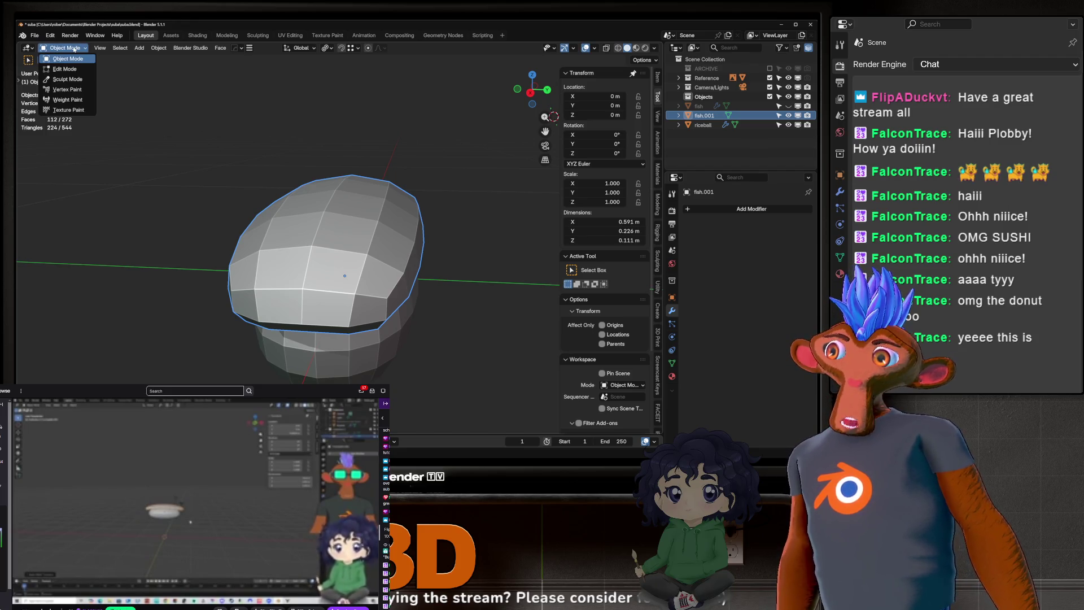
left_click(74, 49)
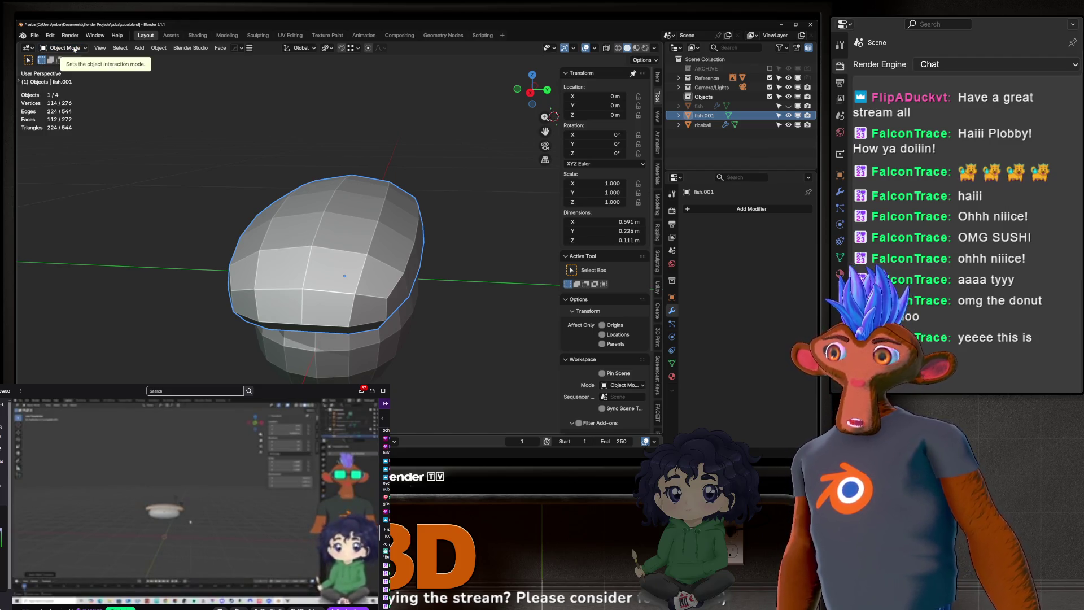
Step: Switch to the Sculpting workspace with fish.001 in Sculpt Mode
left_click(74, 49)
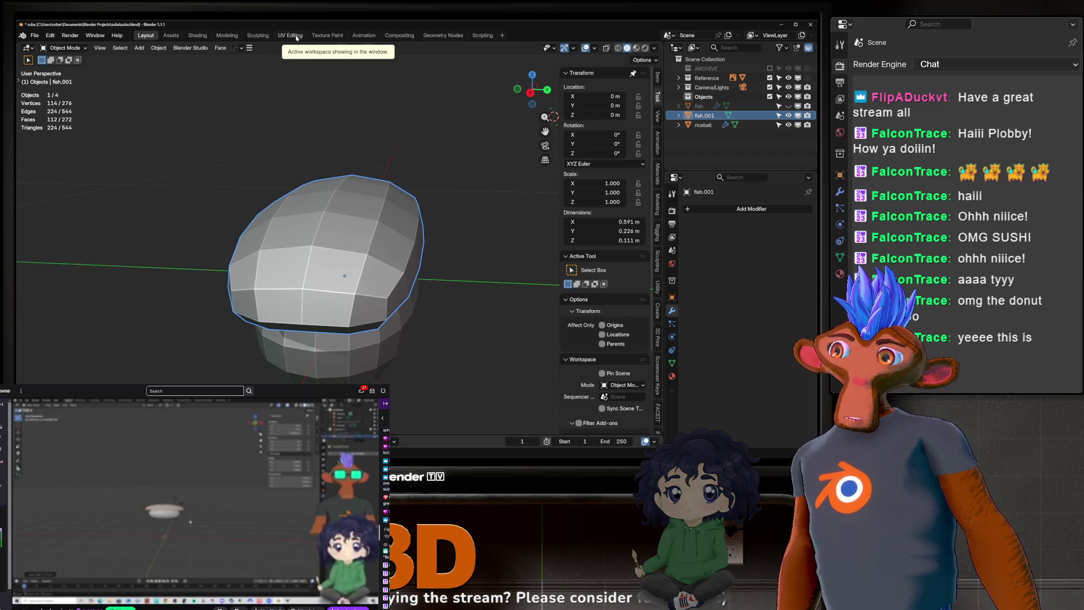
left_click(257, 36)
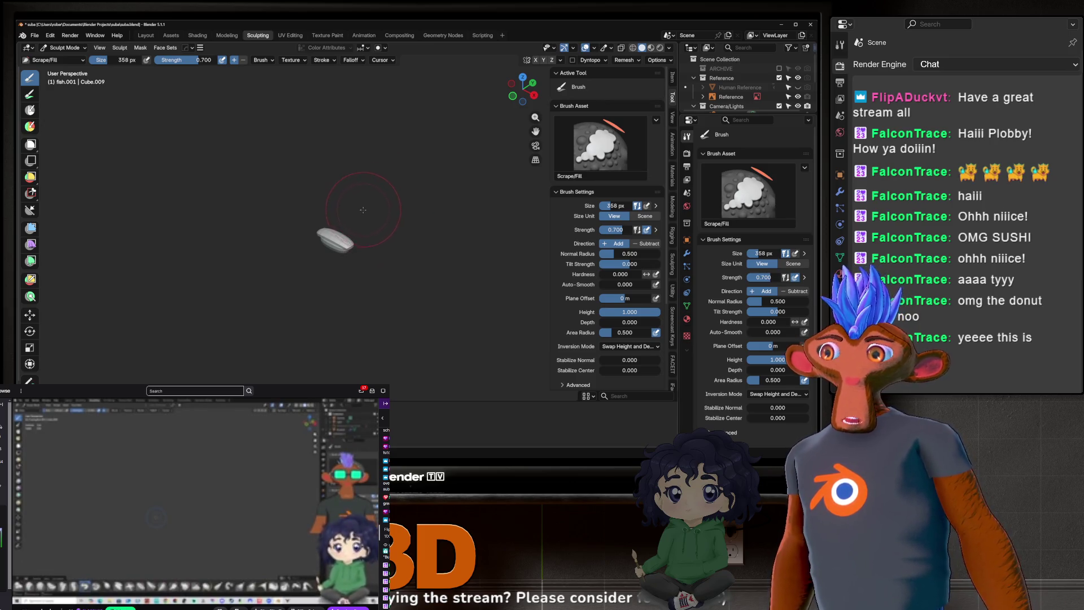
scroll(334, 238, "up", 3)
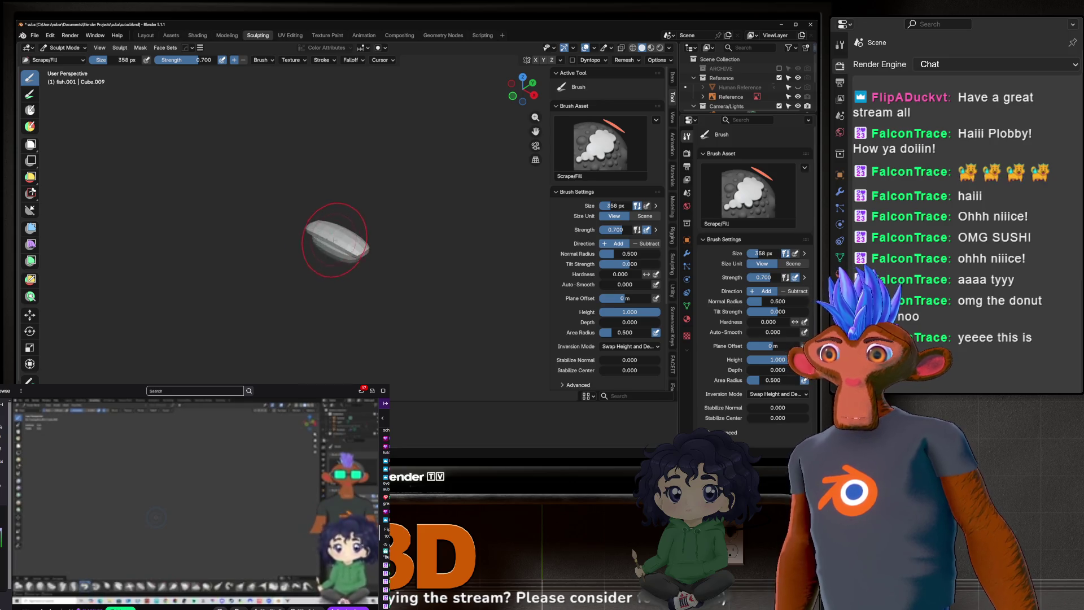
scroll(335, 238, "up", 4)
middle_click_drag(338, 237, 375, 223)
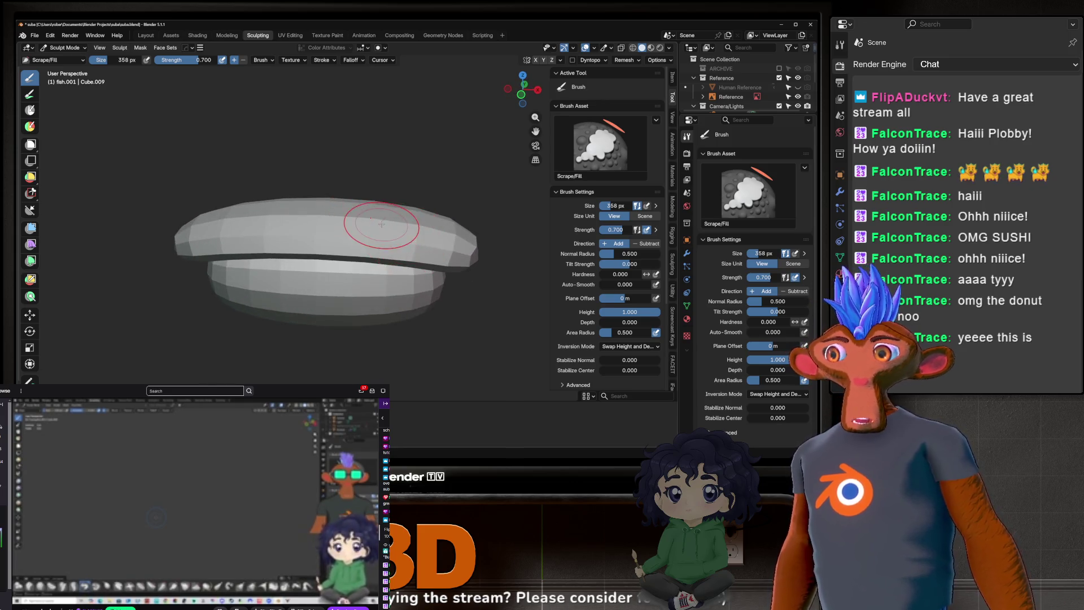
scroll(382, 224, "down", 2)
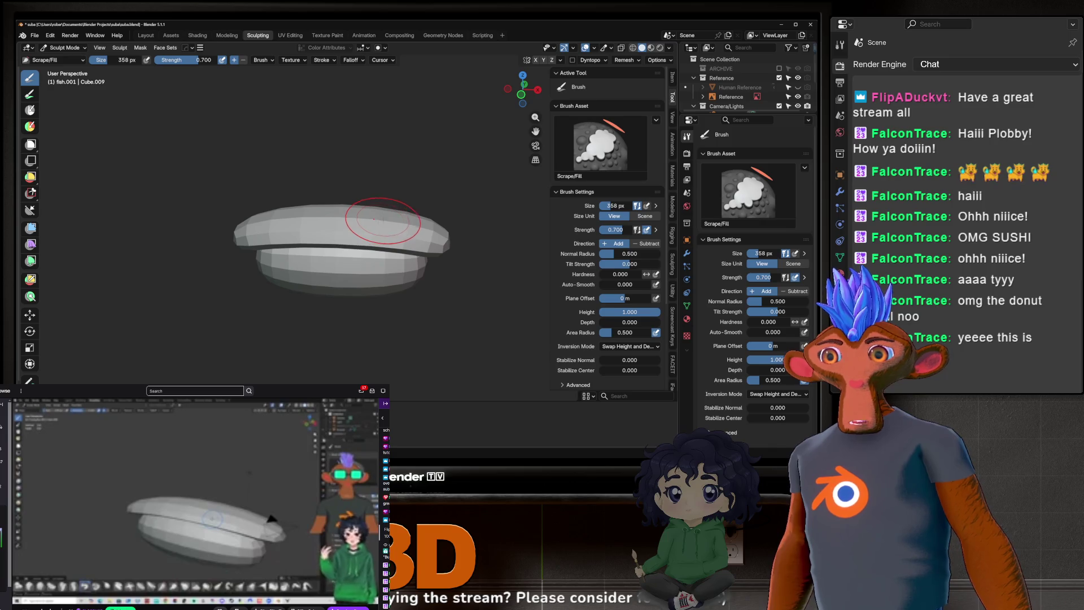
mouse_move(381, 216)
middle_mouse_down()
mouse_move(407, 189)
mouse_move(371, 171)
mouse_move(382, 169)
middle_mouse_up()
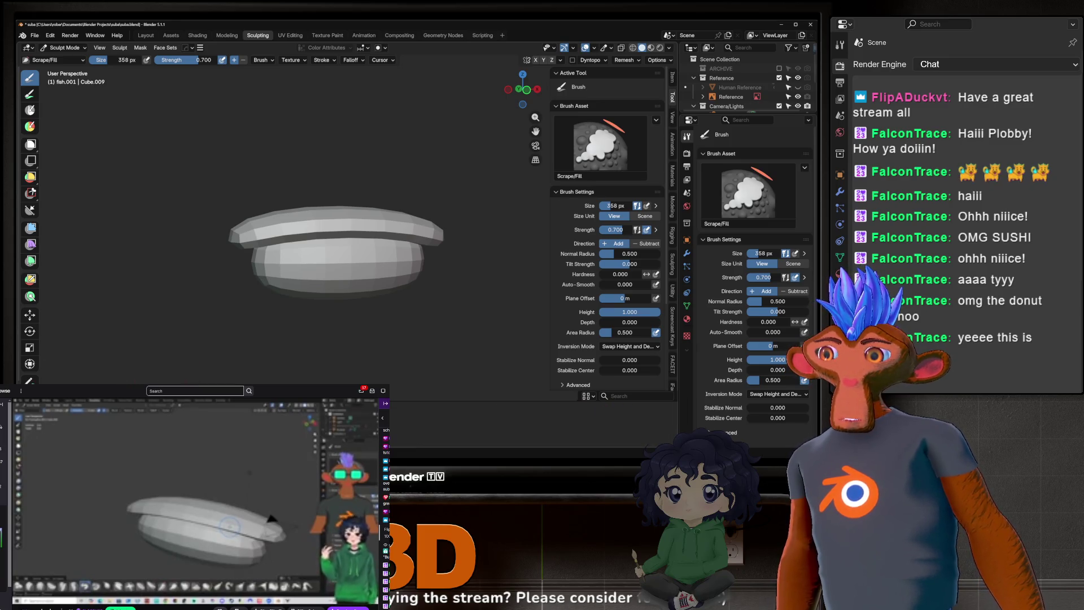
key("shift+space")
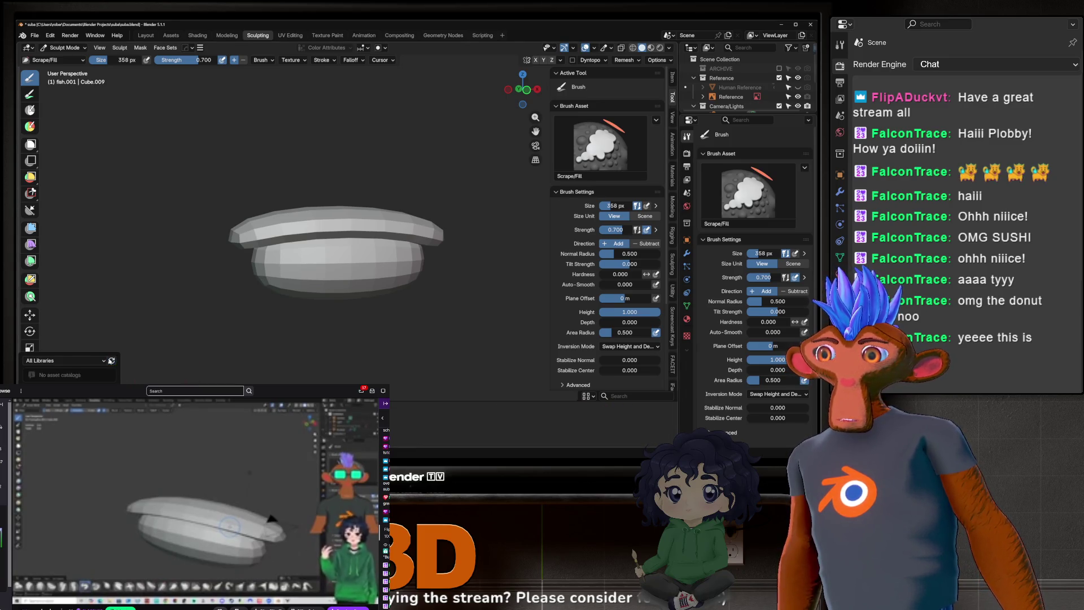
key("Escape")
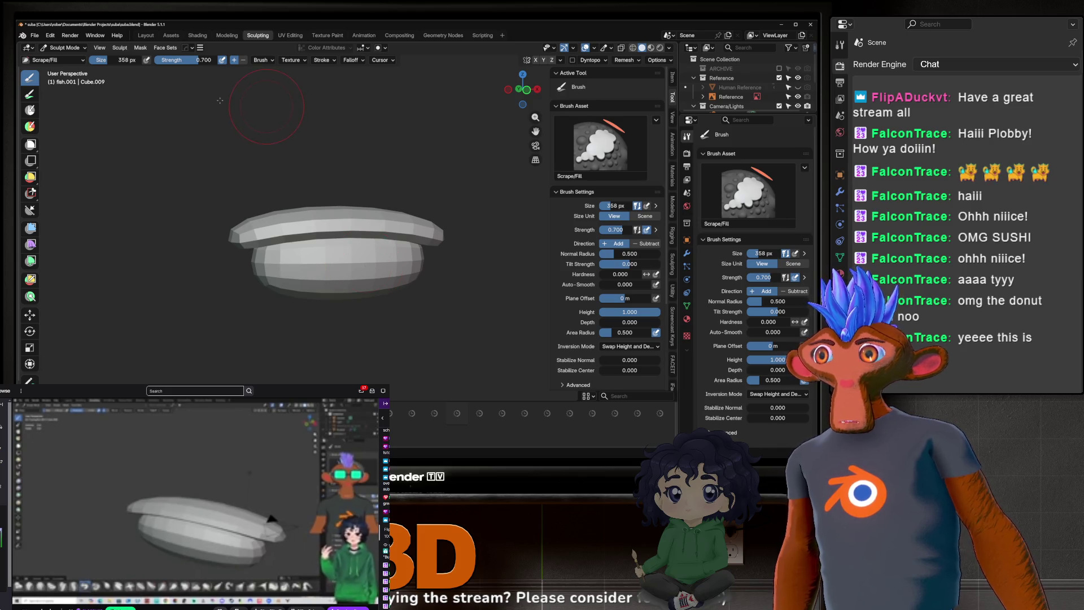
left_click(50, 36)
left_click(67, 166)
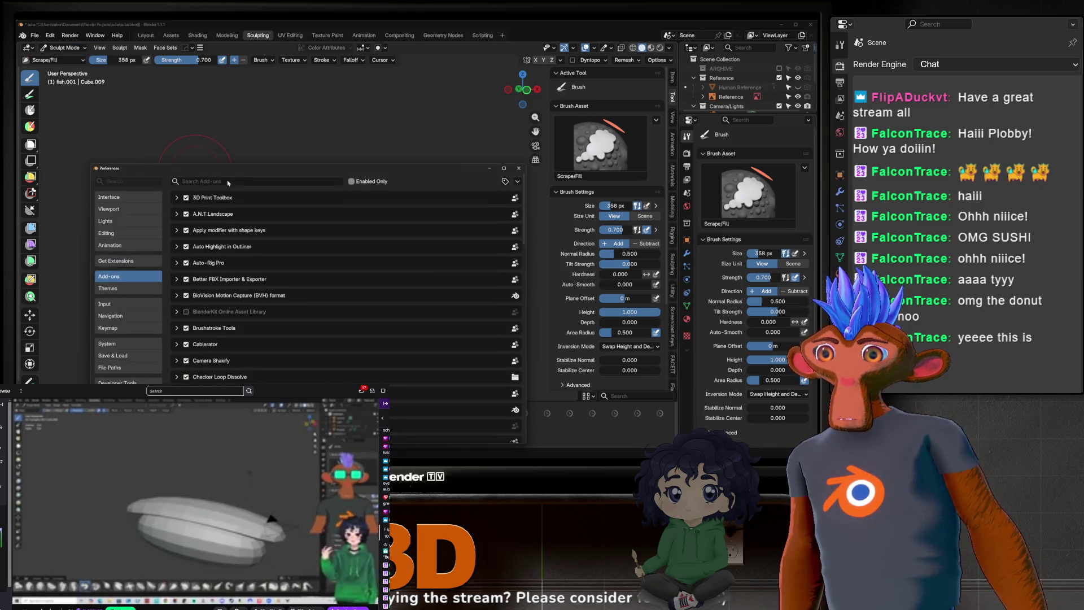
mouse_move(240, 171)
left_mouse_down()
mouse_move(384, 34)
mouse_move(412, 86)
left_mouse_up()
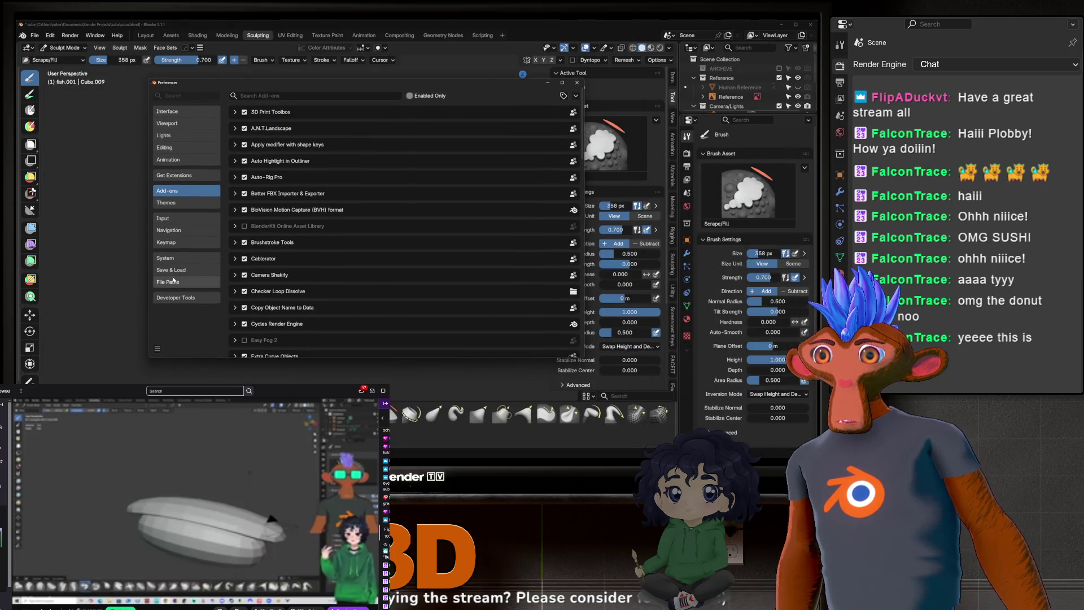
left_click(582, 83)
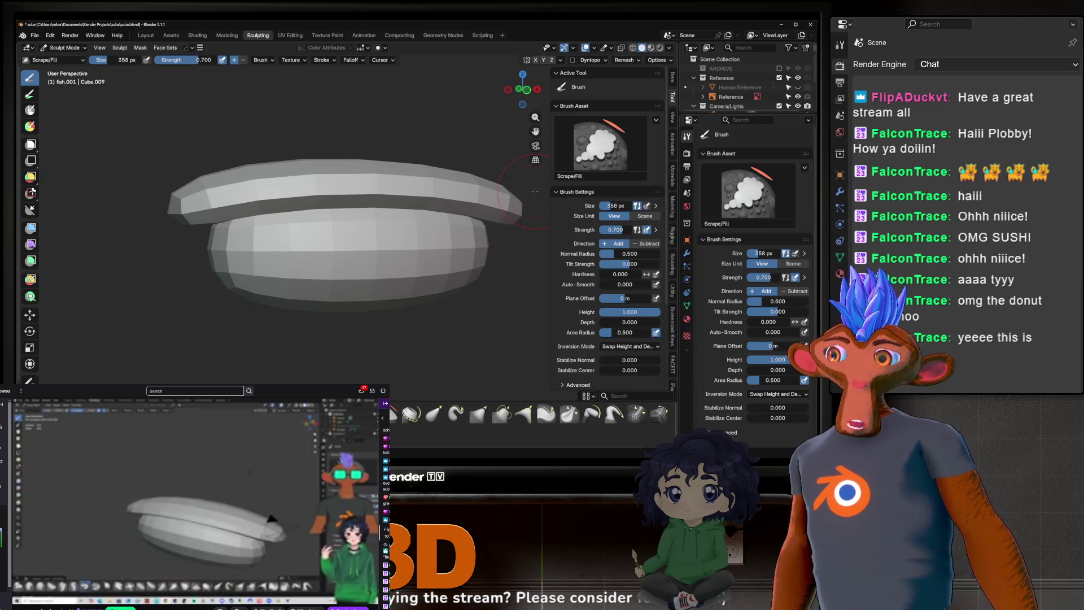
Step: Orbit to see the fish–rice seam, then switch the sculpt brush to Grab
mouse_move(206, 273)
middle_mouse_down()
mouse_move(302, 237)
mouse_move(324, 214)
middle_mouse_up()
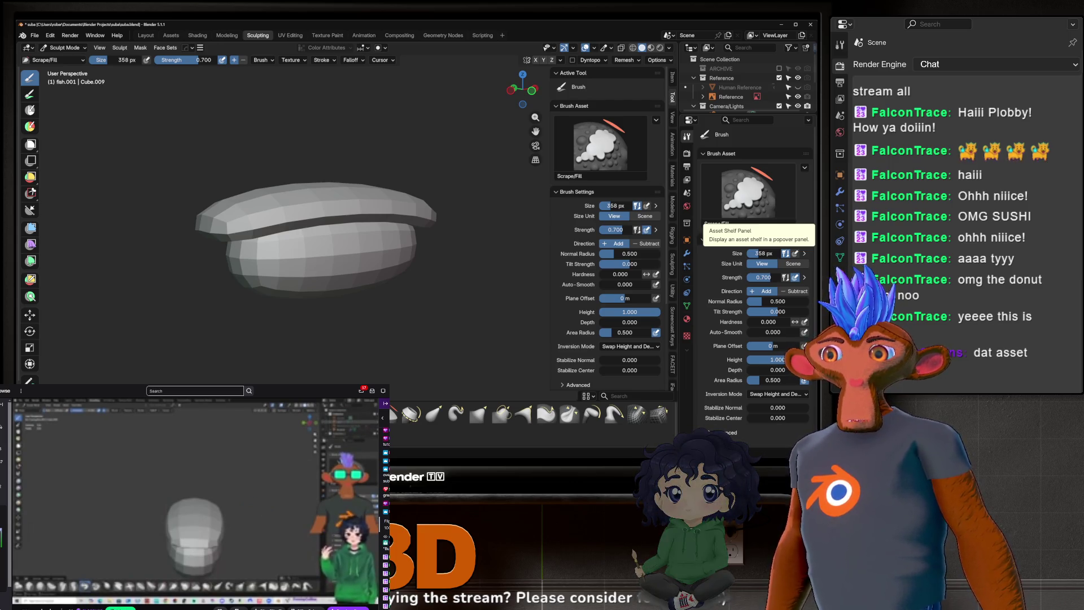
middle_click_drag(315, 213, 394, 210)
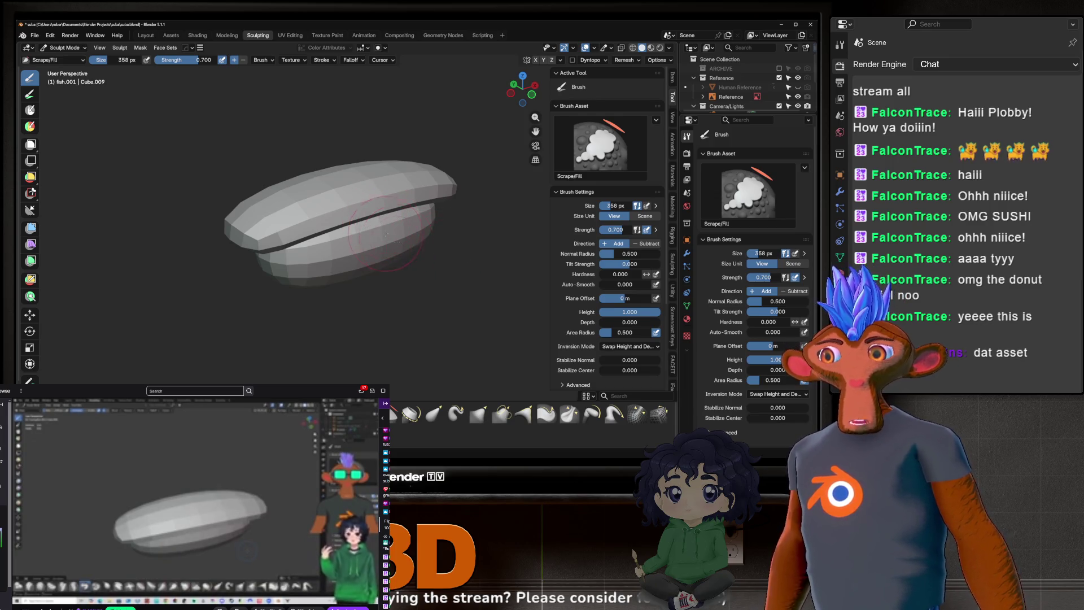
scroll(398, 241, "down", 2)
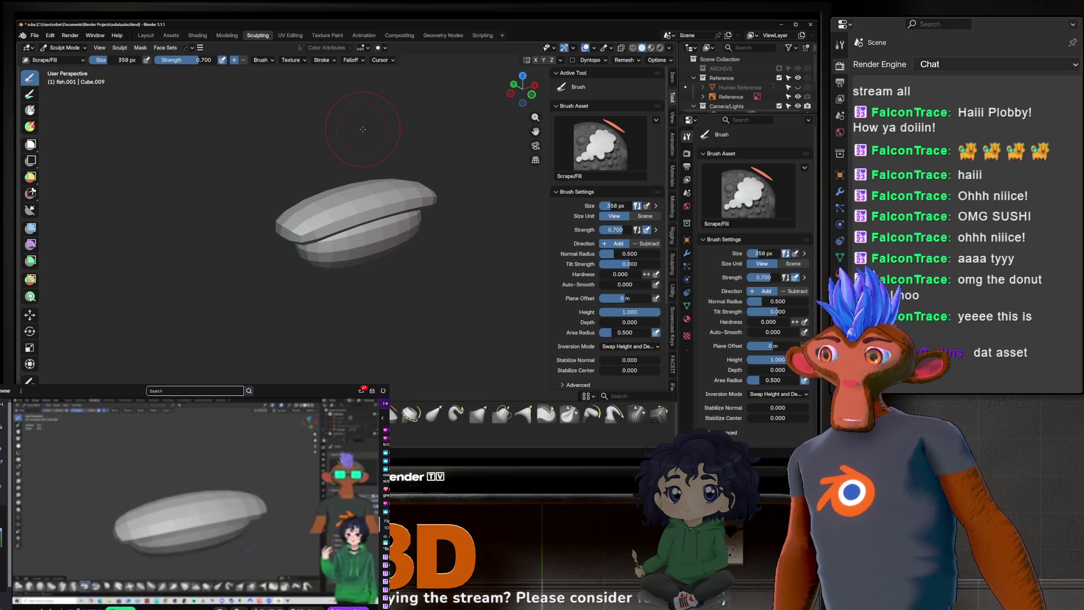
key("g")
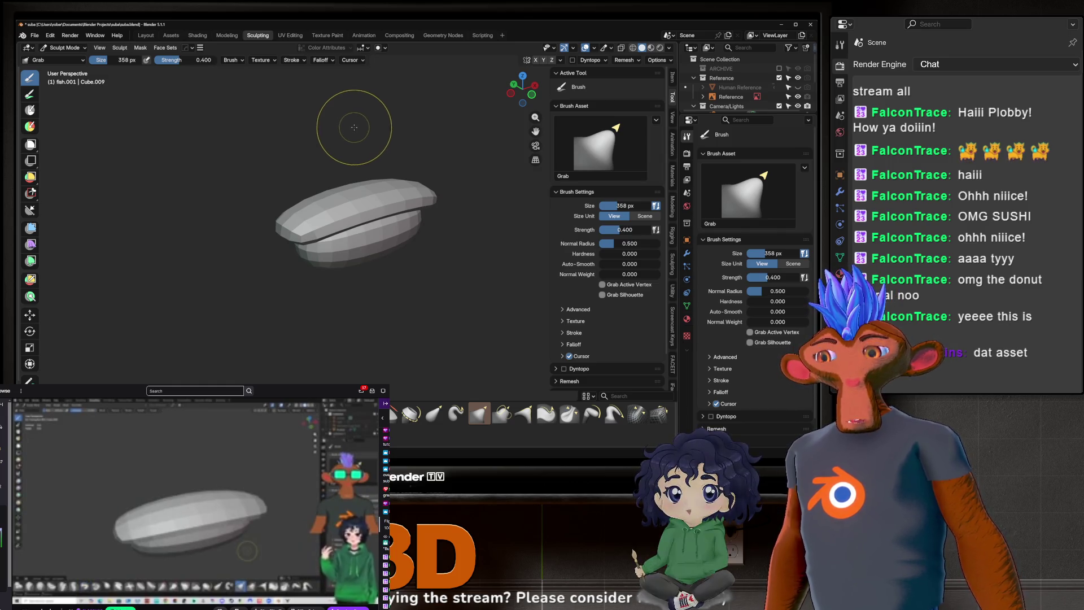
Step: Grab the top fish slab slightly up and left, then check it in front view
left_click_drag(356, 123, 341, 125)
mouse_move(340, 125)
middle_mouse_down()
mouse_move(375, 181)
mouse_move(361, 165)
middle_mouse_up()
key("KP_1")
middle_click_drag(314, 198, 308, 205)
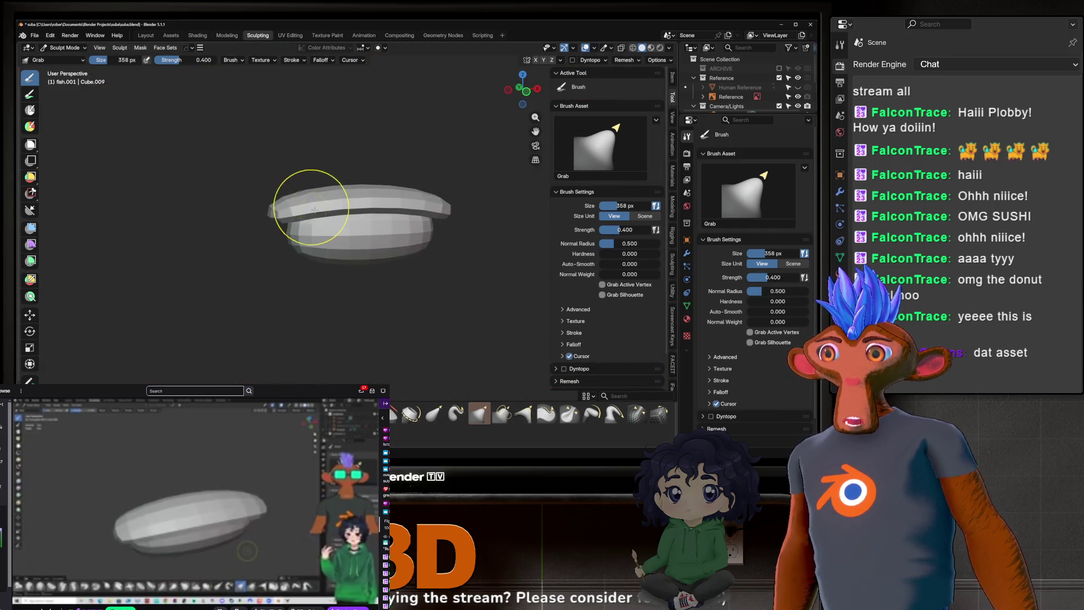
key("KP_1")
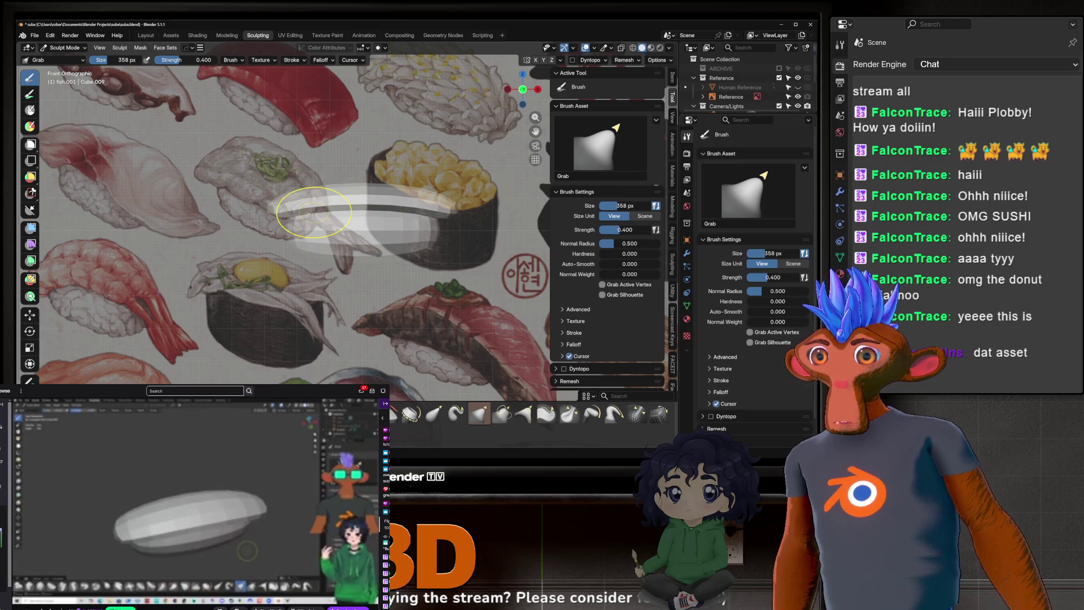
Step: Zoom the front view against the reference, then orbit back to perspective
scroll(314, 211, "down", 5)
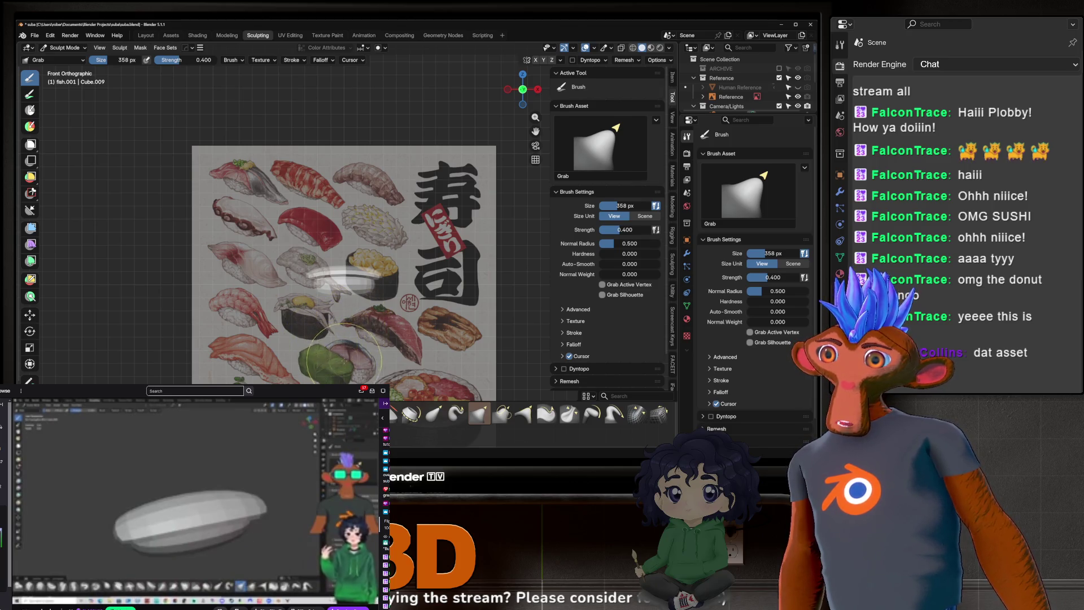
scroll(363, 368, "up", 5)
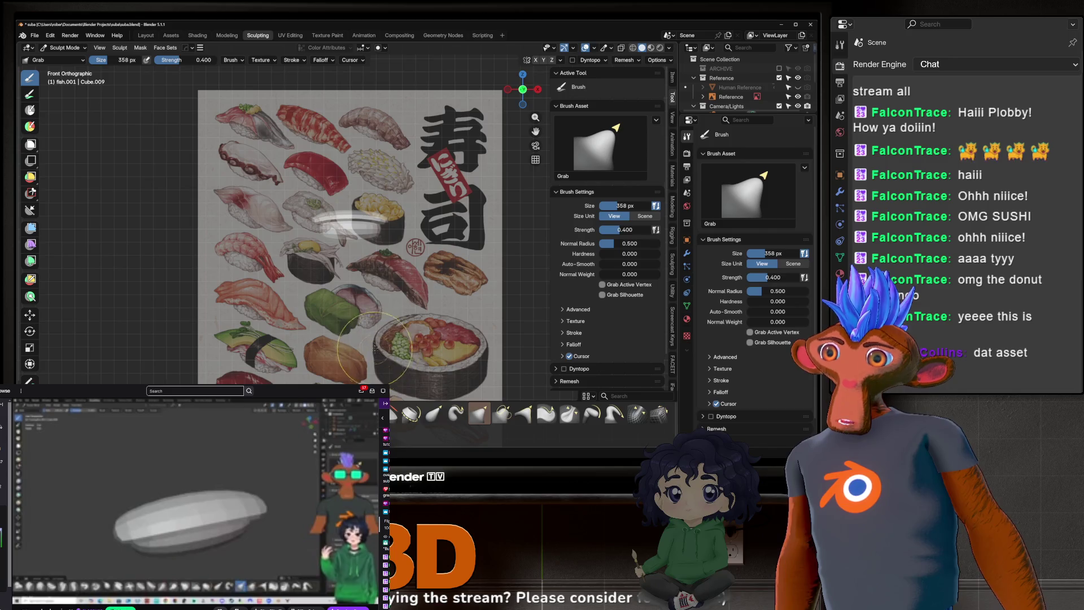
scroll(407, 230, "up", 3)
scroll(367, 249, "down", 2)
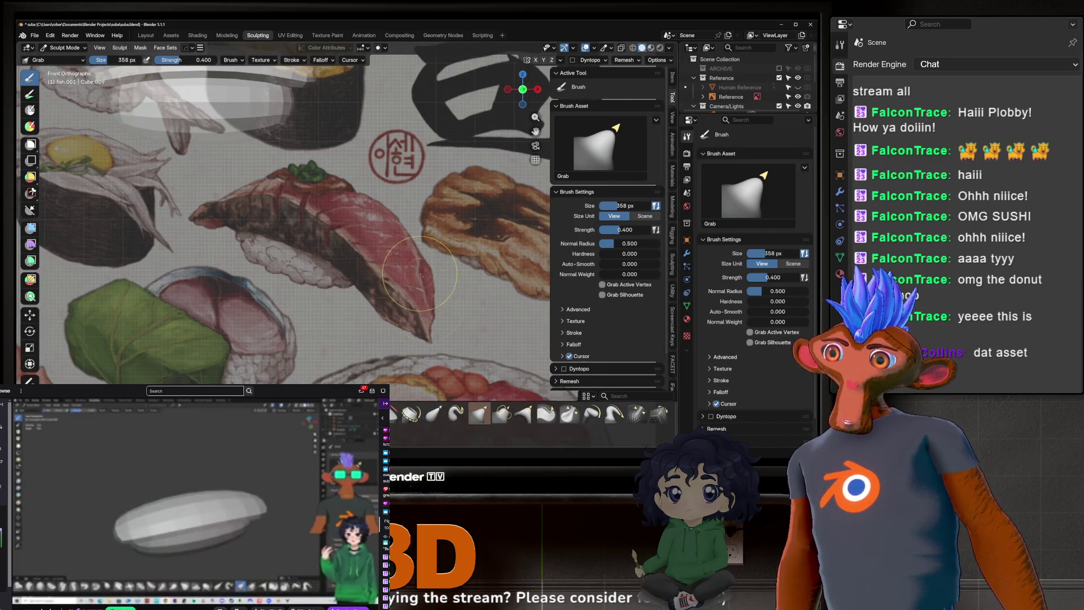
scroll(411, 283, "down", 4)
scroll(339, 198, "up", 2)
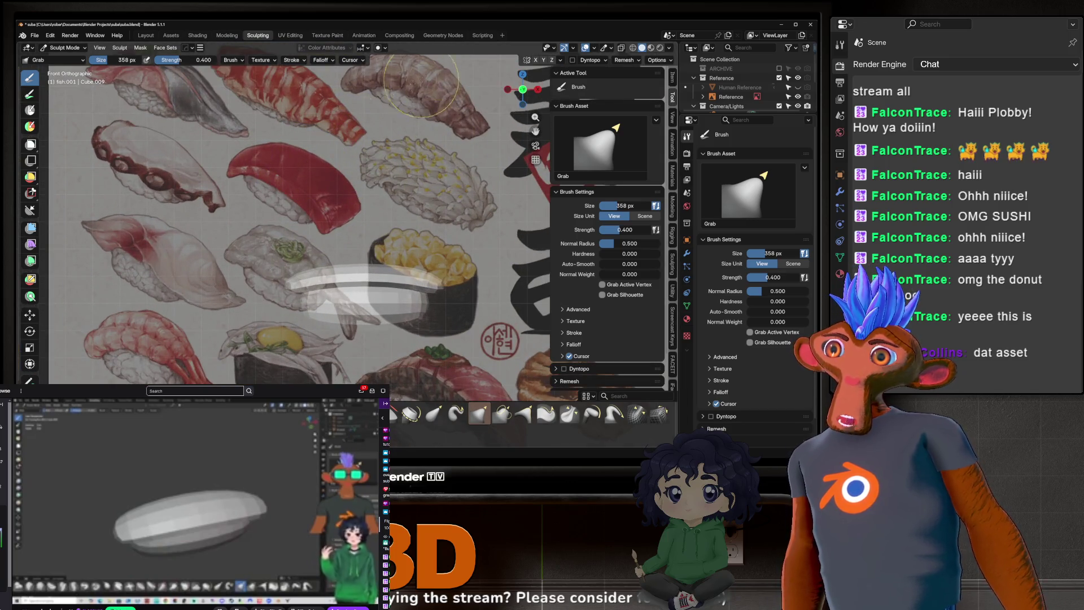
scroll(252, 110, "down", 3)
middle_click_drag(253, 111, 327, 223)
scroll(312, 201, "up", 3)
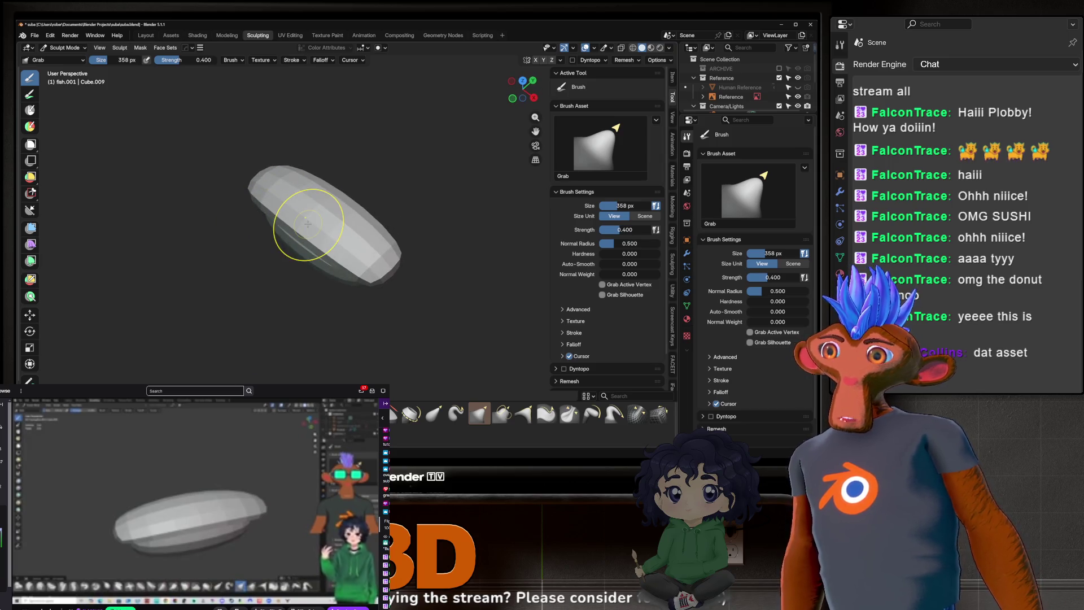
Step: Enlarge the Grab brush radius to 478 px
middle_click_drag(281, 180, 274, 152)
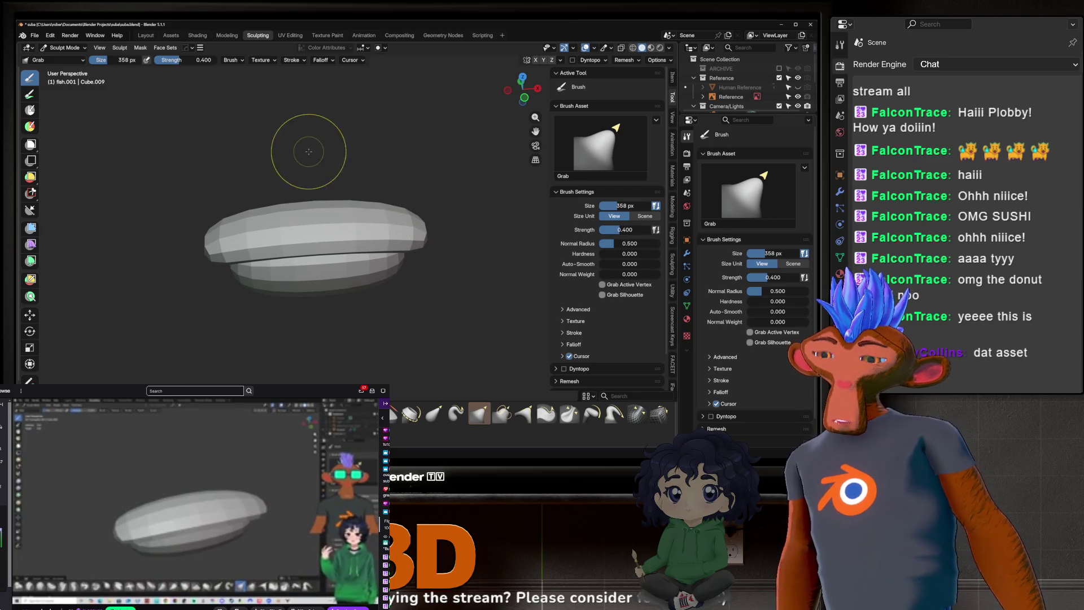
key("f")
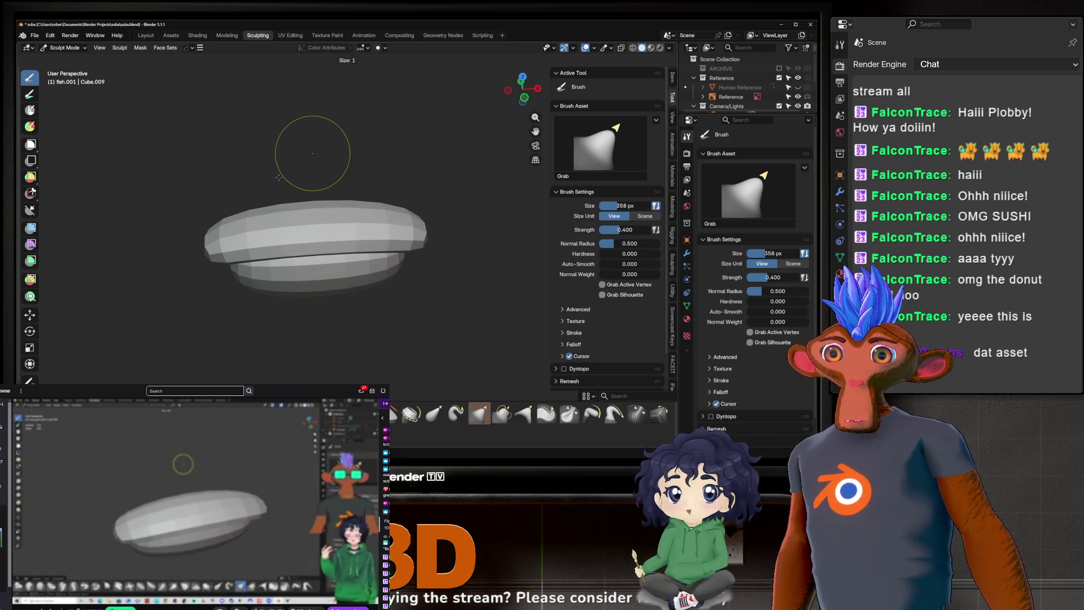
key("Escape")
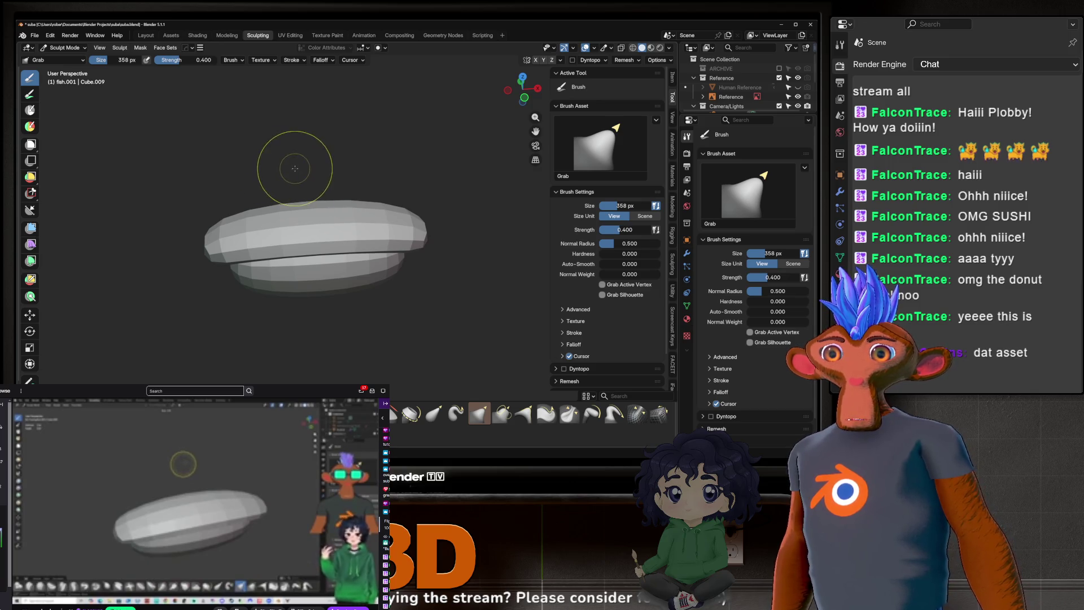
key("f")
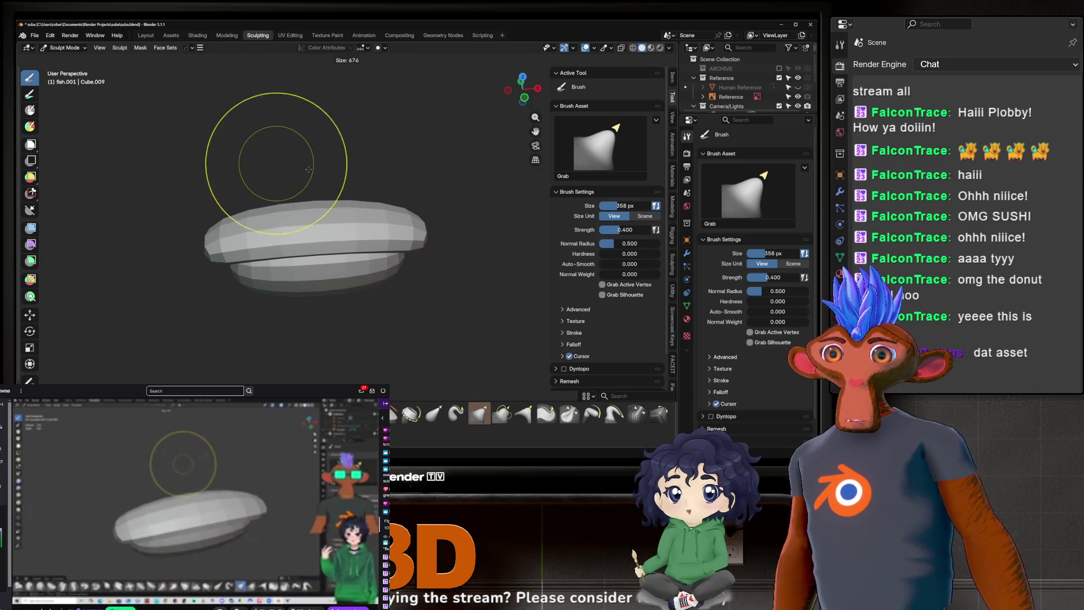
key("Escape")
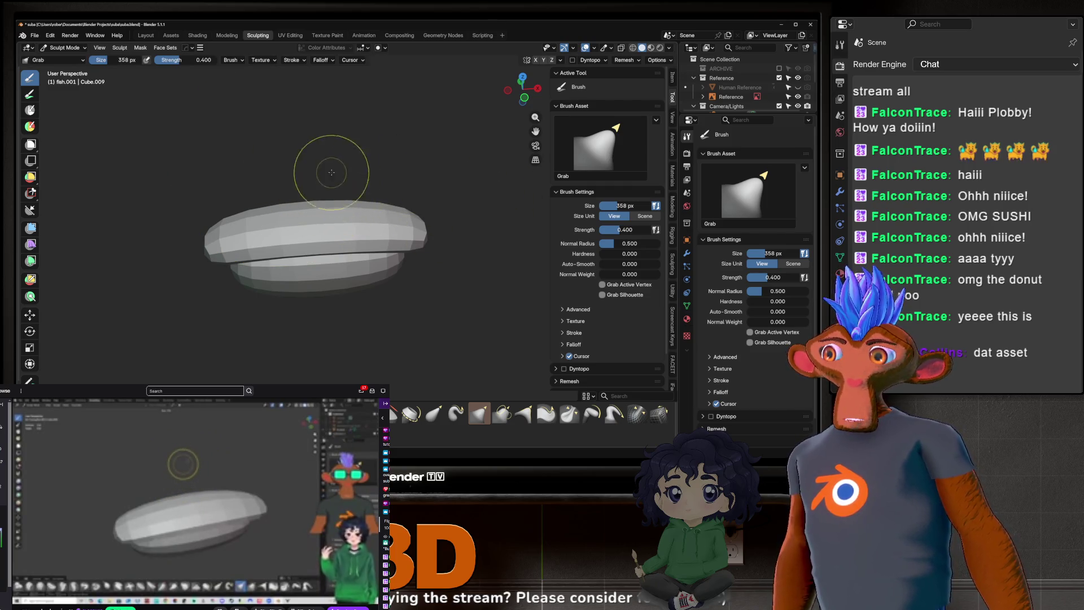
middle_click_drag(327, 211, 407, 213)
key("f")
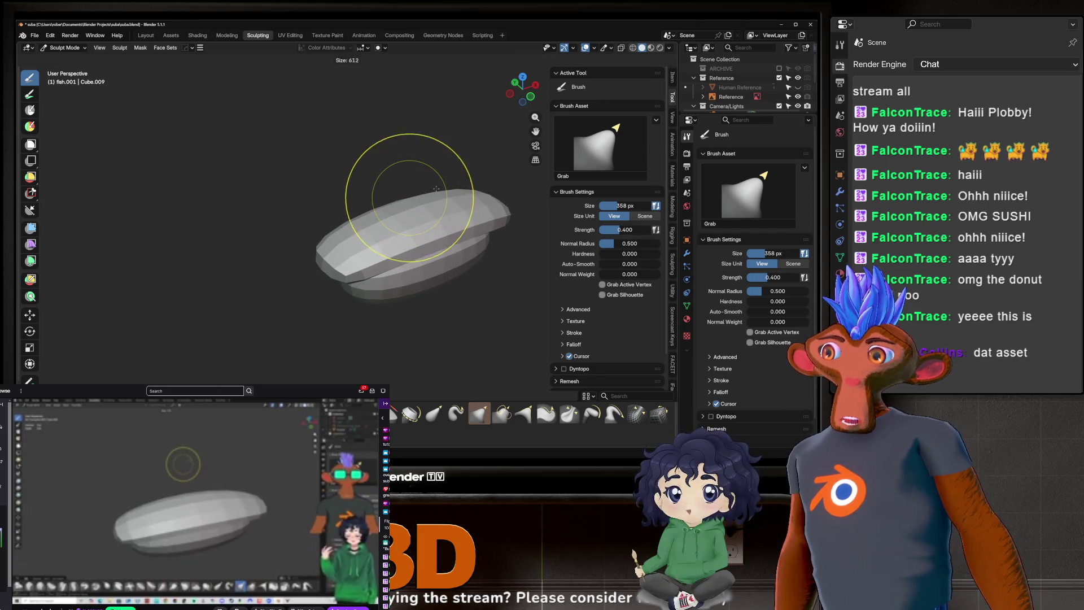
left_click(395, 175)
mouse_move(395, 175)
middle_mouse_down()
mouse_move(390, 164)
mouse_move(439, 199)
mouse_move(395, 209)
middle_mouse_up()
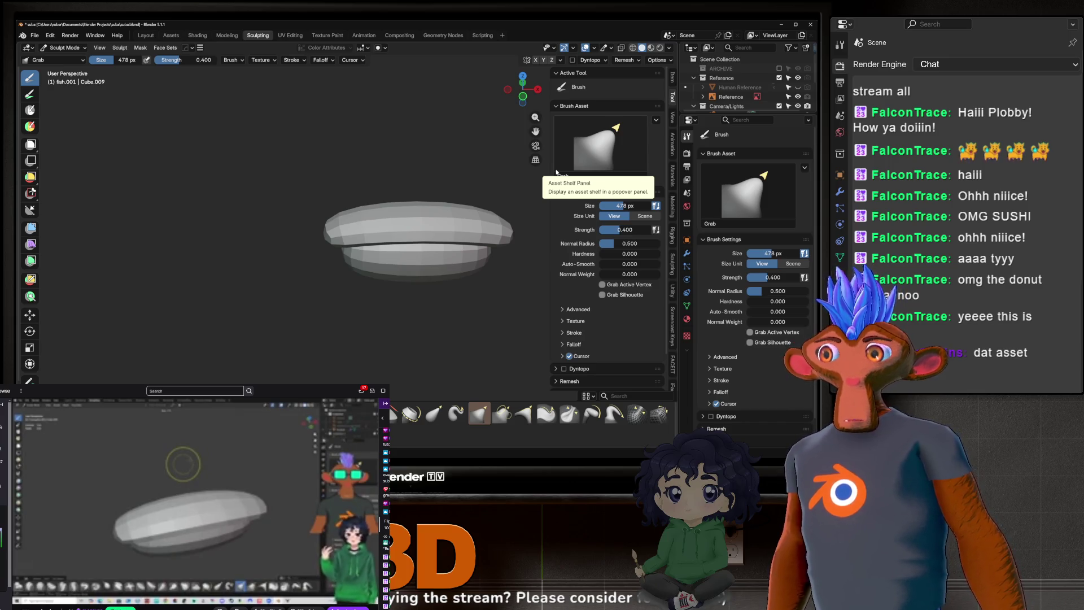
Step: Orbit and zoom around the sushi to inspect the mesh from the side
middle_click_drag(435, 169, 363, 278)
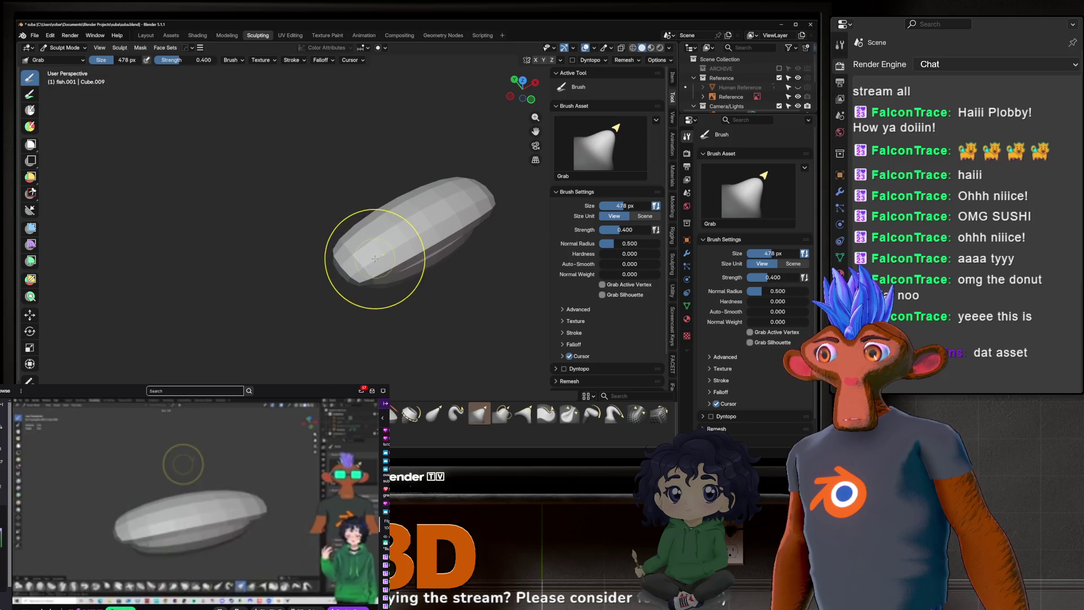
scroll(376, 267, "up", 2)
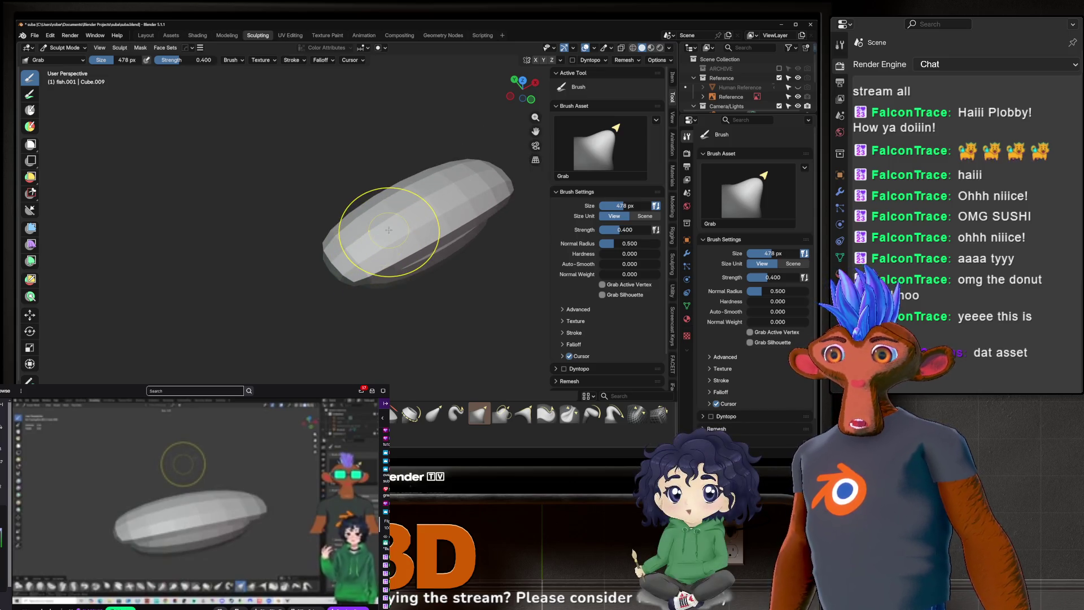
scroll(378, 226, "up", 4)
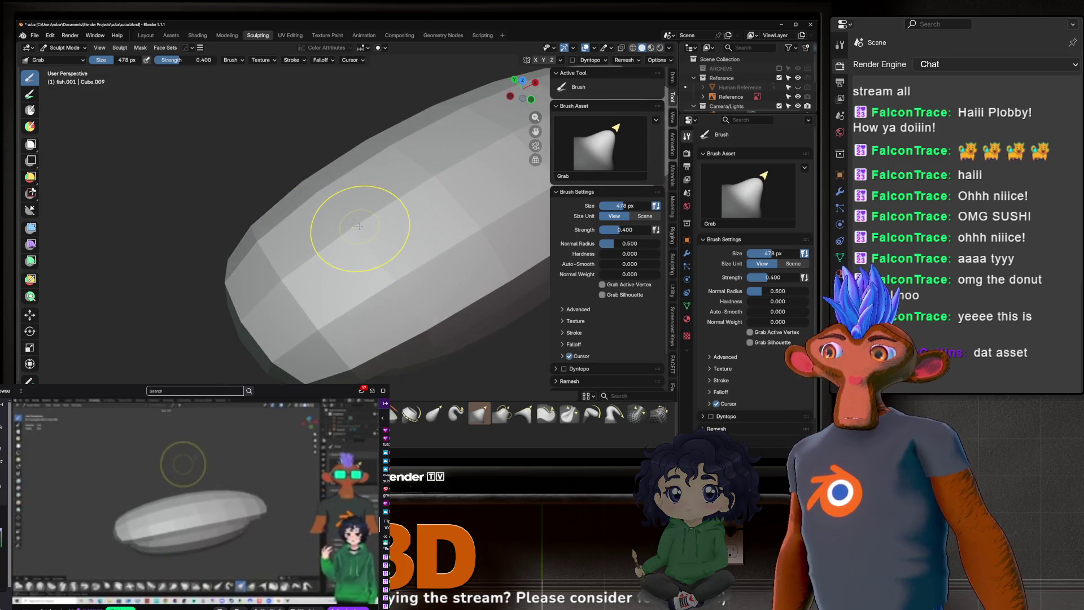
scroll(365, 223, "down", 7)
scroll(365, 221, "up", 5)
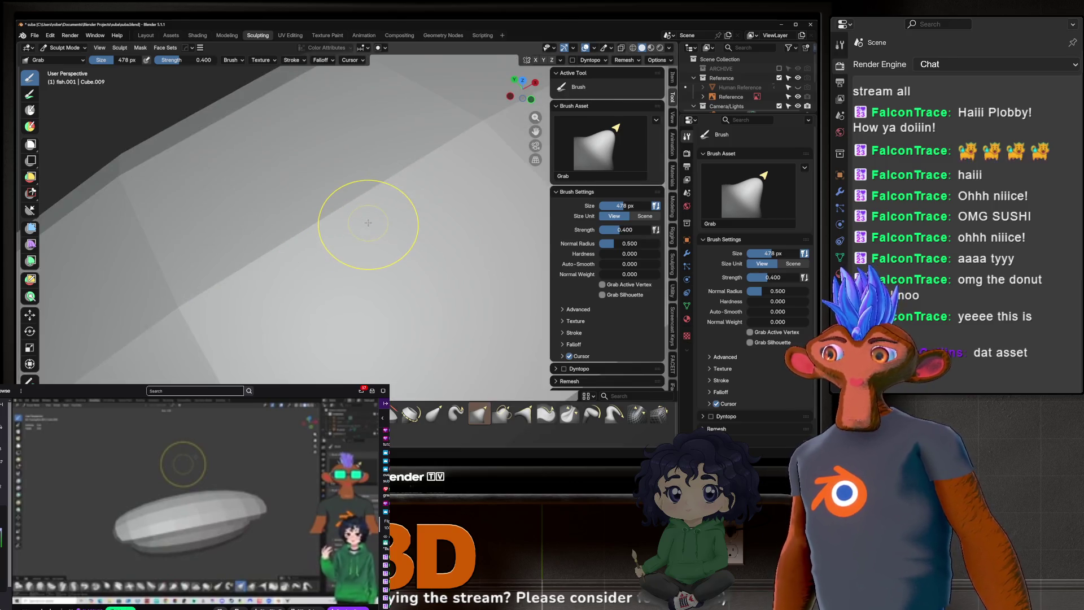
scroll(368, 218, "down", 6)
scroll(373, 217, "down", 5)
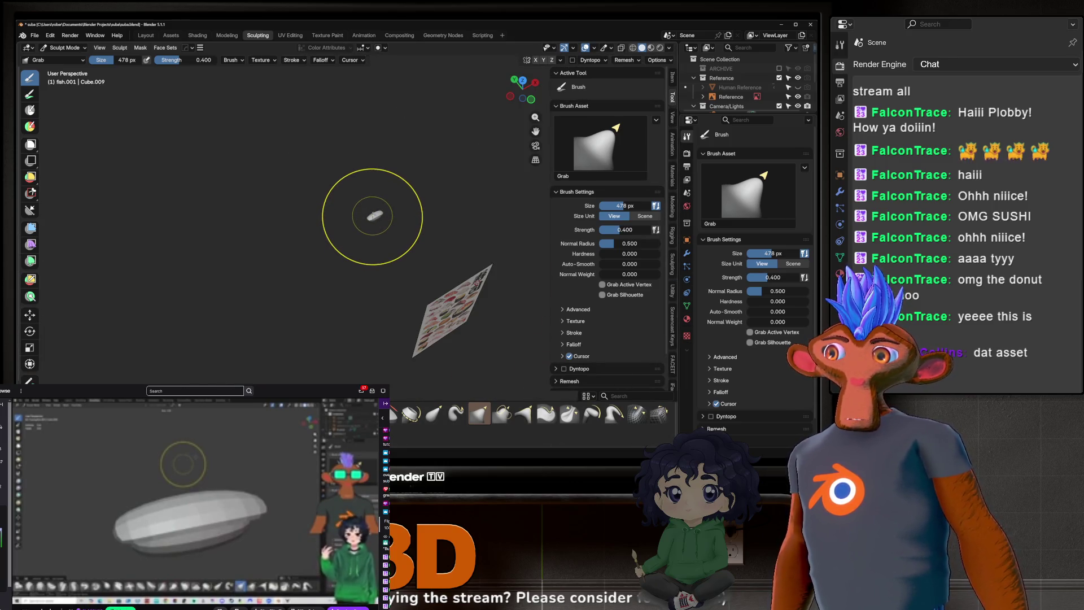
scroll(373, 217, "up", 8)
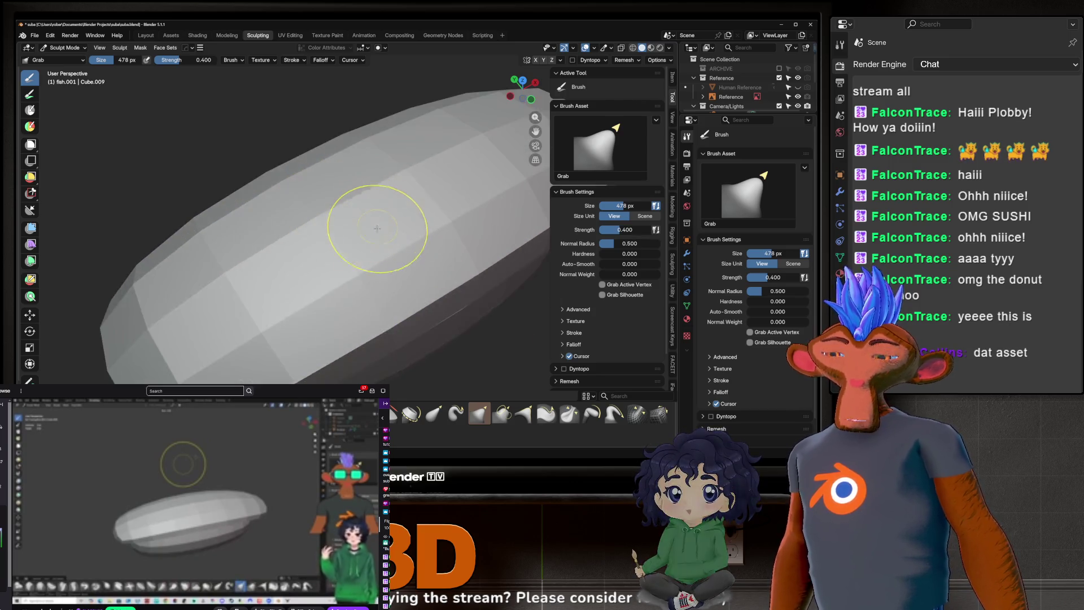
scroll(350, 209, "down", 6)
middle_click_drag(350, 209, 357, 209)
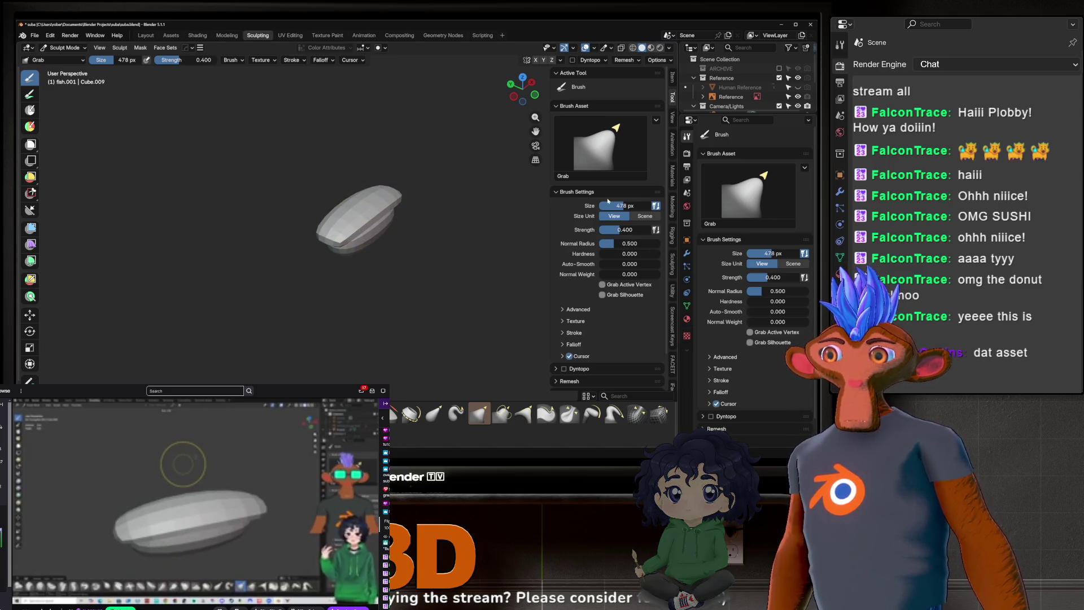
scroll(350, 210, "up", 2)
mouse_move(322, 245)
middle_mouse_down()
mouse_move(363, 242)
mouse_move(274, 202)
middle_mouse_up()
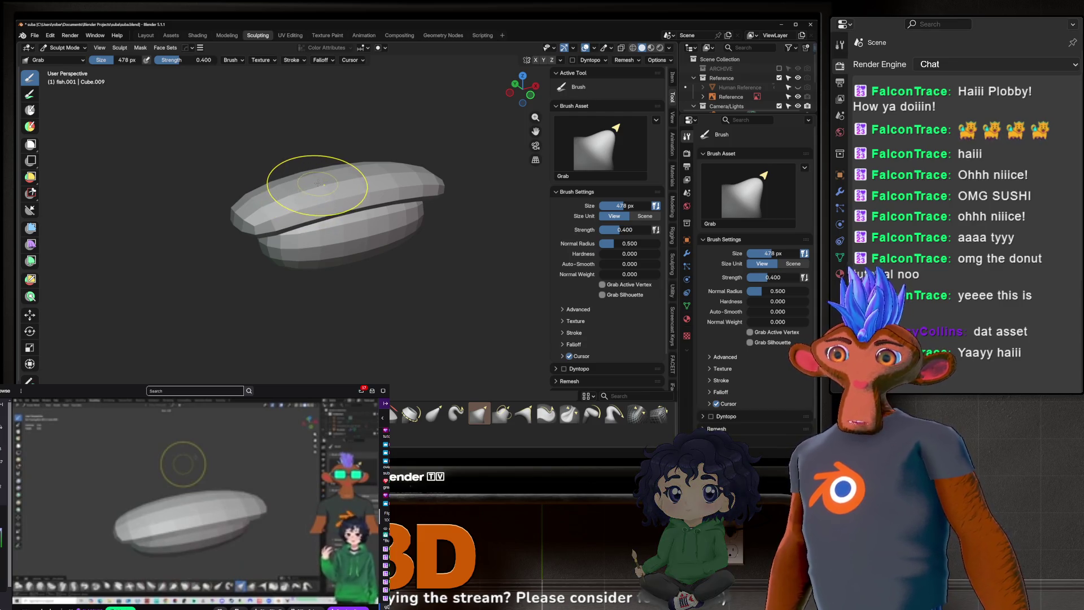
scroll(333, 174, "up", 1)
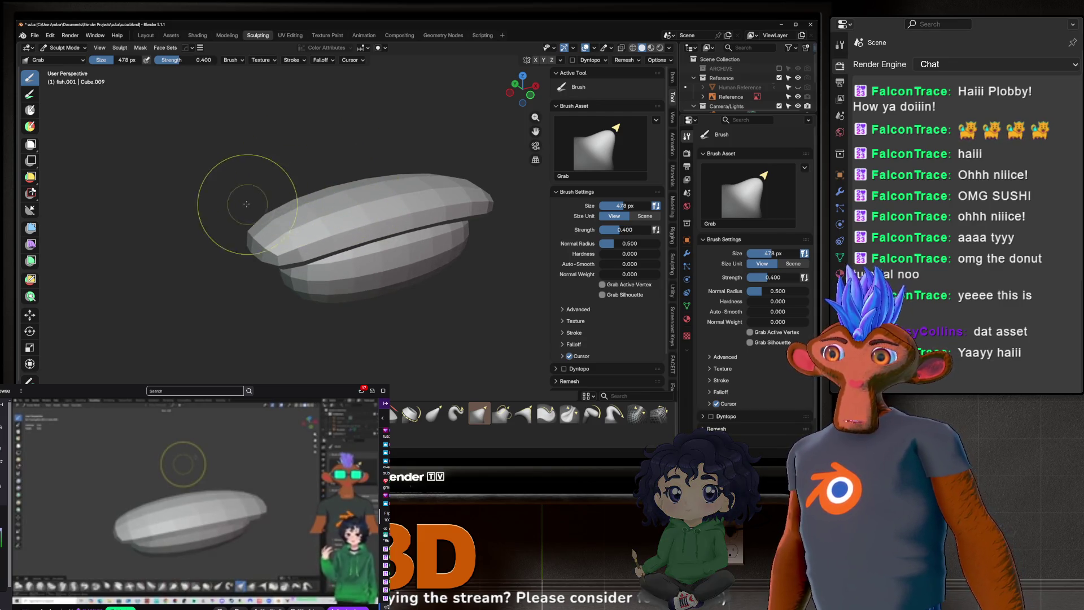
mouse_move(365, 190)
middle_mouse_down()
mouse_move(361, 172)
mouse_move(356, 196)
middle_mouse_up()
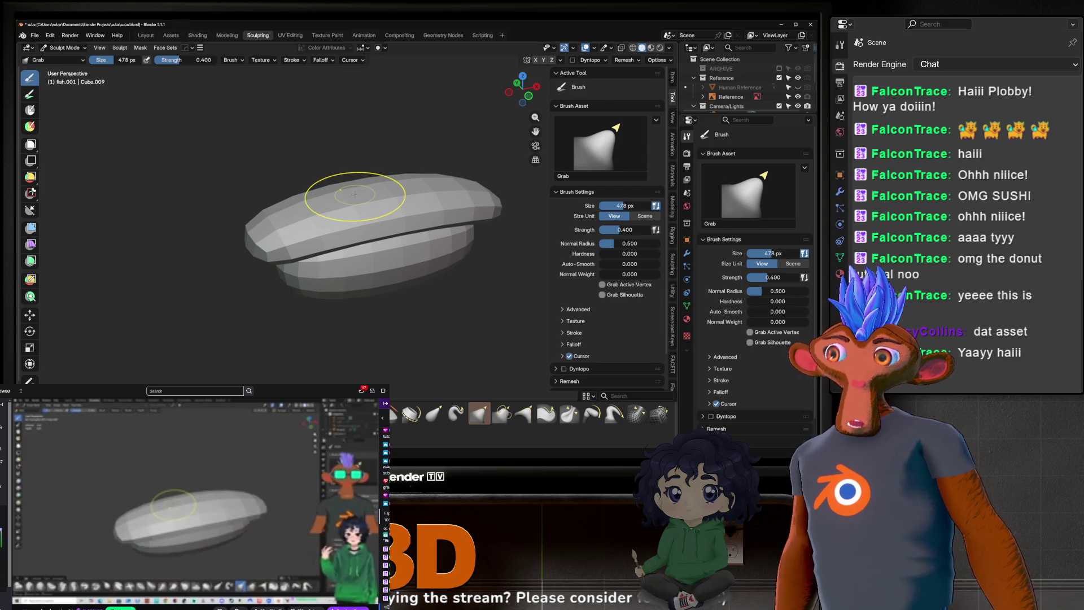
mouse_move(294, 196)
middle_mouse_down()
mouse_move(286, 180)
mouse_move(283, 208)
middle_mouse_up()
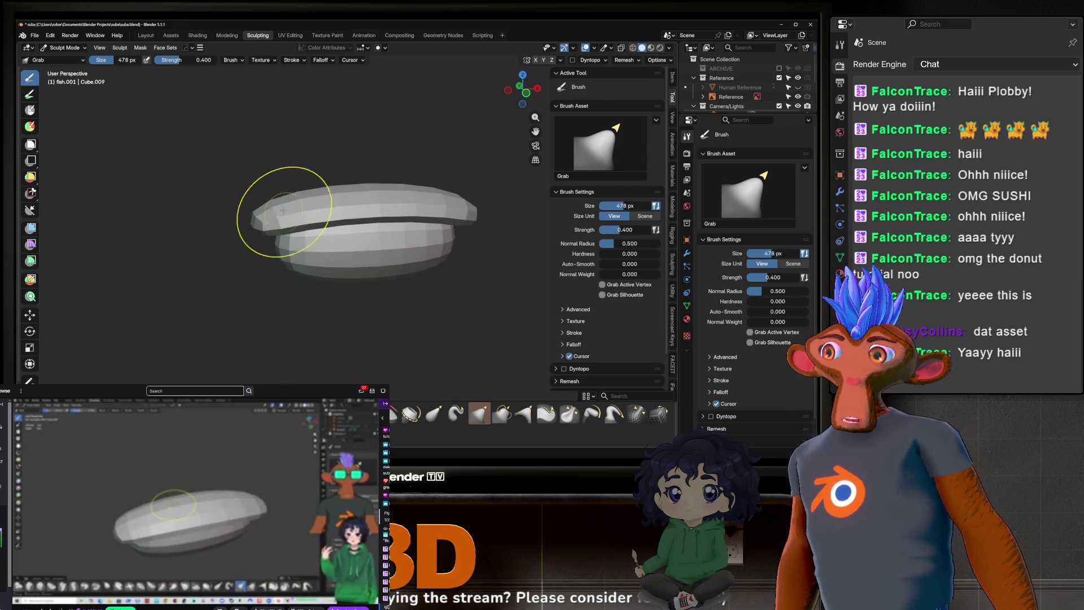
Step: Undo the recent sculpt strokes and enlarge the brush to 632 px
key("ctrl+z")
key("ctrl+z")
key("ctrl+z")
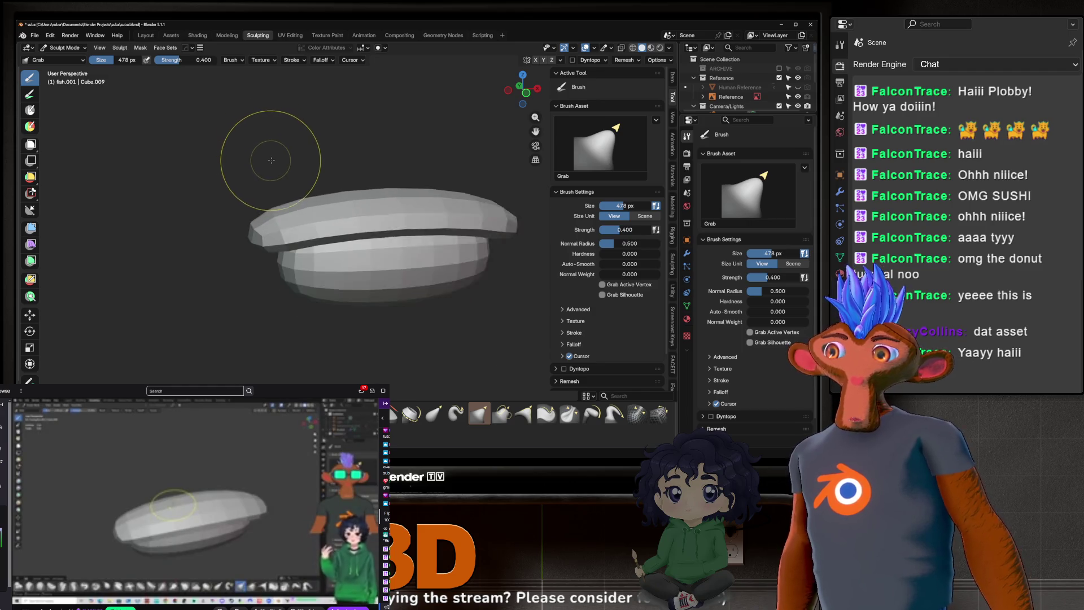
key("ctrl+z")
key("f")
left_click(362, 195)
Step: Undo one more stroke and orbit to a flat side view of the sushi
key("ctrl+z")
middle_click_drag(292, 185, 337, 235)
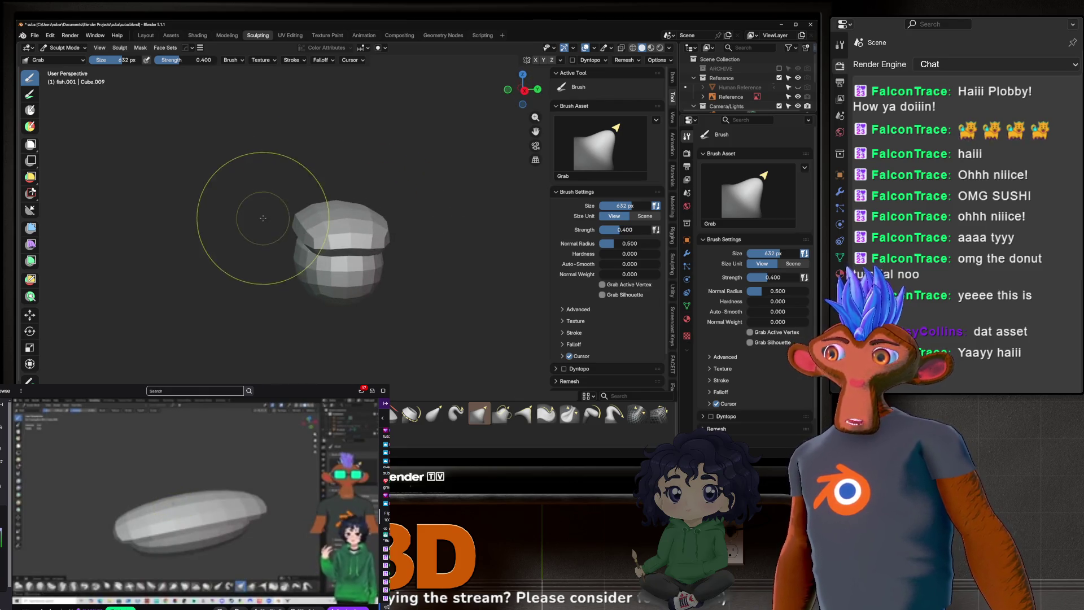
mouse_move(354, 249)
middle_mouse_down()
mouse_move(444, 258)
mouse_move(484, 282)
middle_mouse_up()
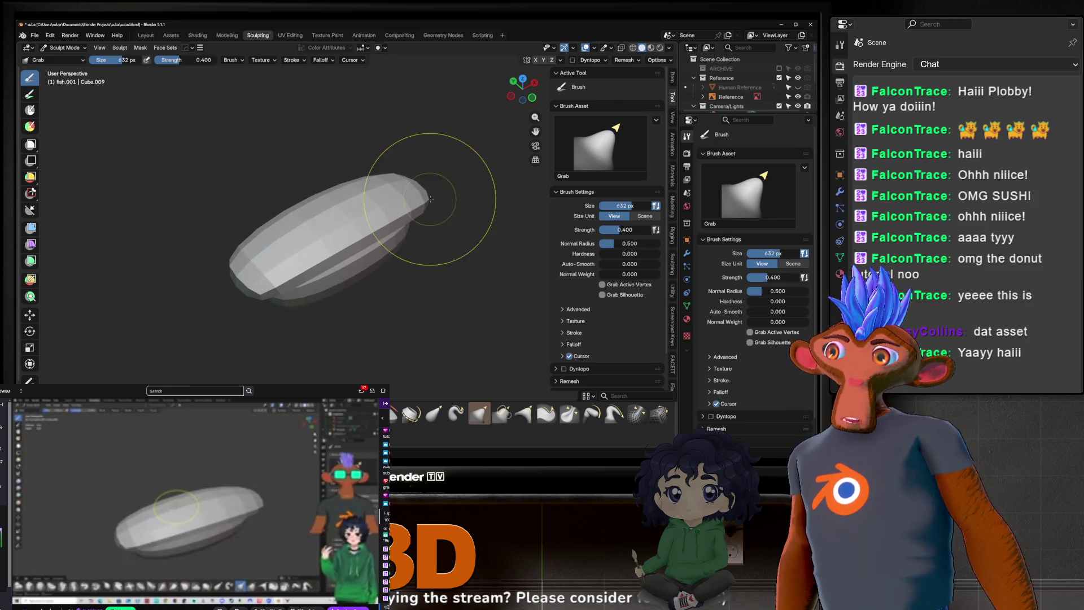
mouse_move(241, 250)
middle_mouse_down()
mouse_move(299, 224)
mouse_move(324, 248)
mouse_move(297, 238)
middle_mouse_up()
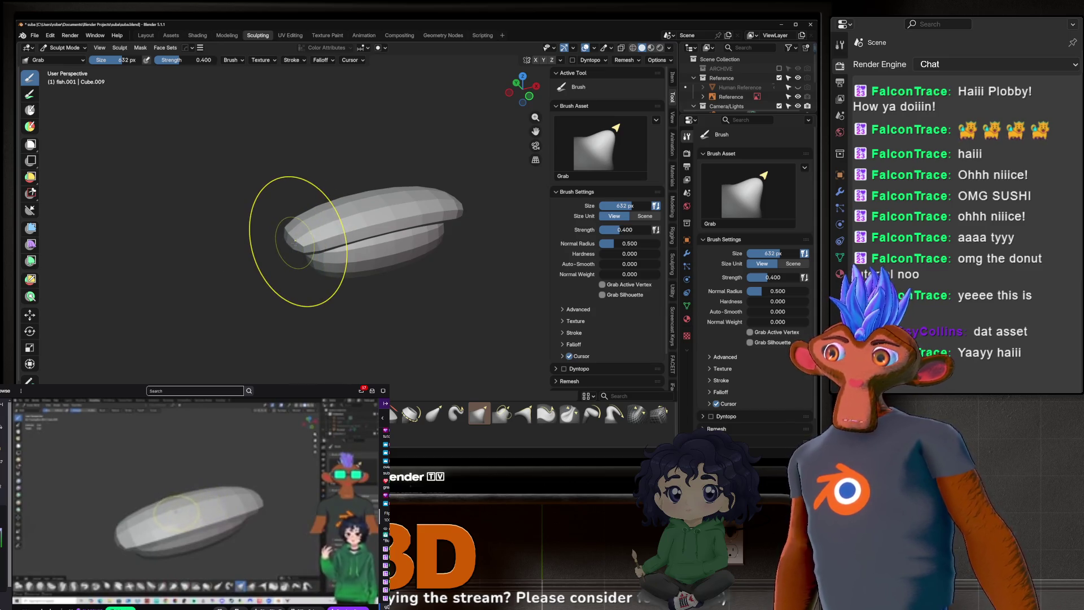
middle_click_drag(238, 264, 339, 248)
middle_click_drag(255, 242, 199, 247)
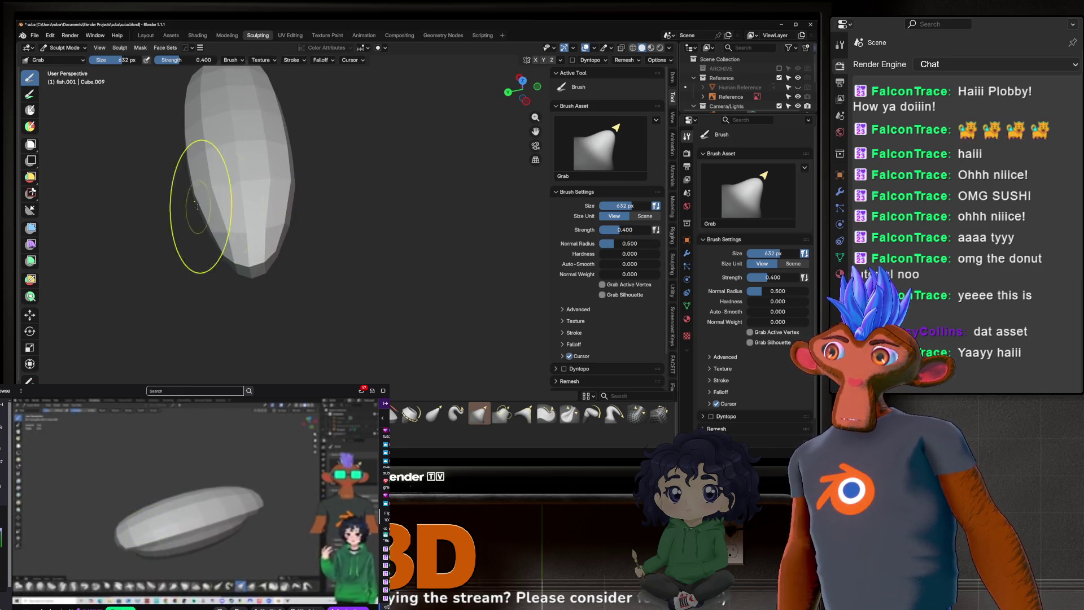
middle_click_drag(276, 183, 243, 222)
scroll(230, 213, "up", 5)
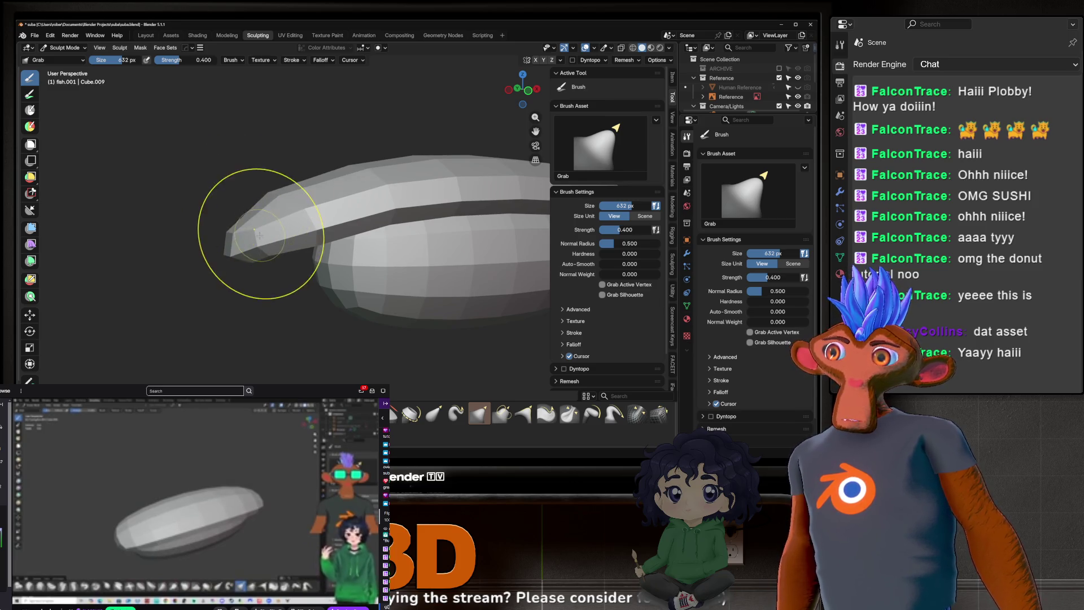
Step: Pull the fish slice's tip and far end down to drape over the rice
left_click_drag(224, 241, 248, 255)
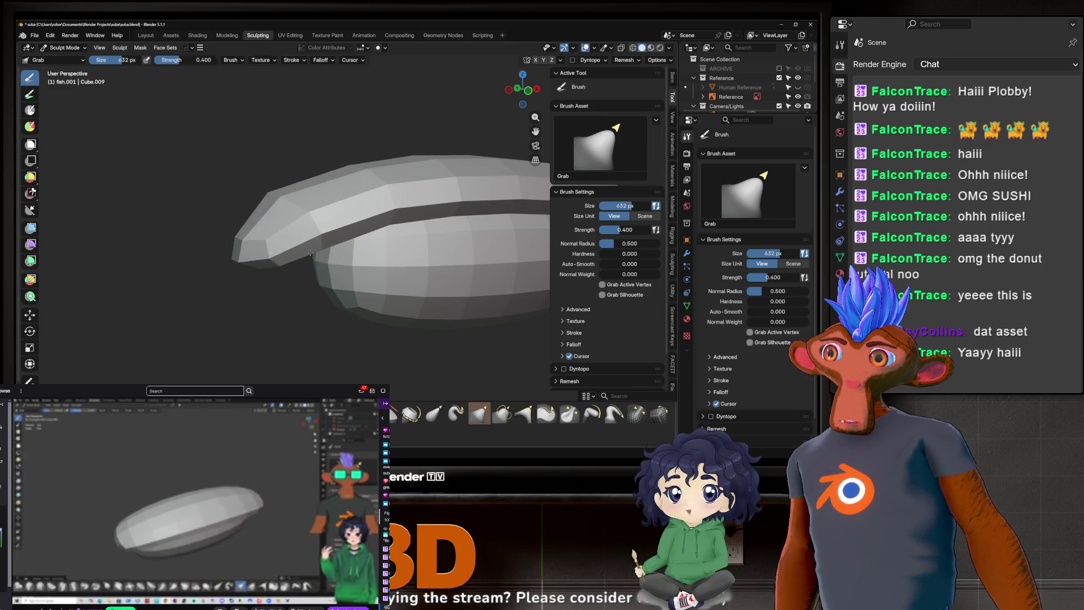
scroll(291, 201, "down", 3)
mouse_move(300, 217)
middle_mouse_down()
mouse_move(394, 227)
mouse_move(364, 182)
middle_mouse_up()
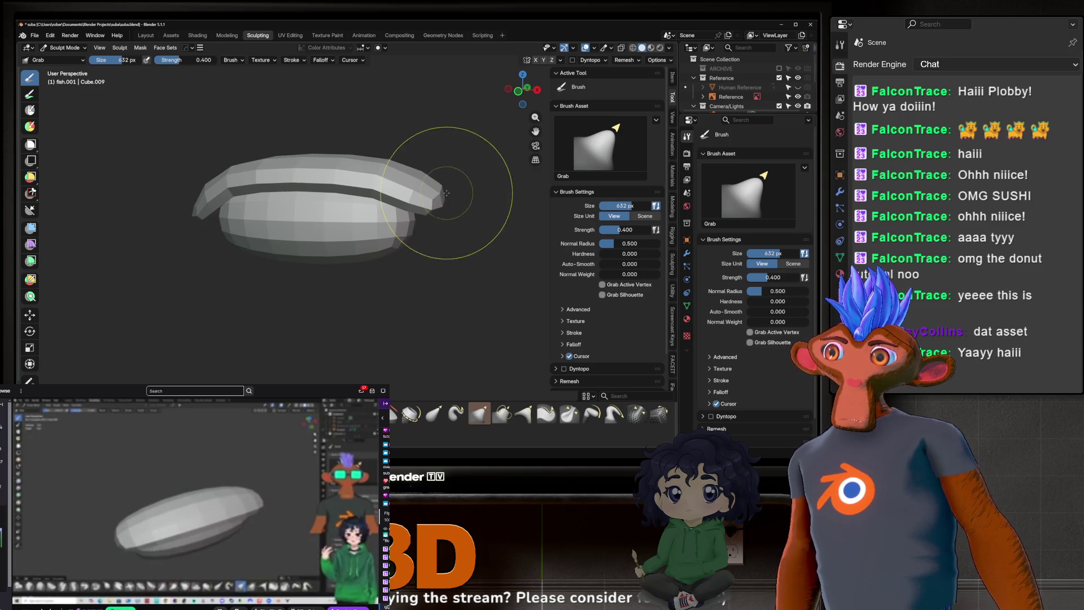
middle_click_drag(444, 217, 481, 190)
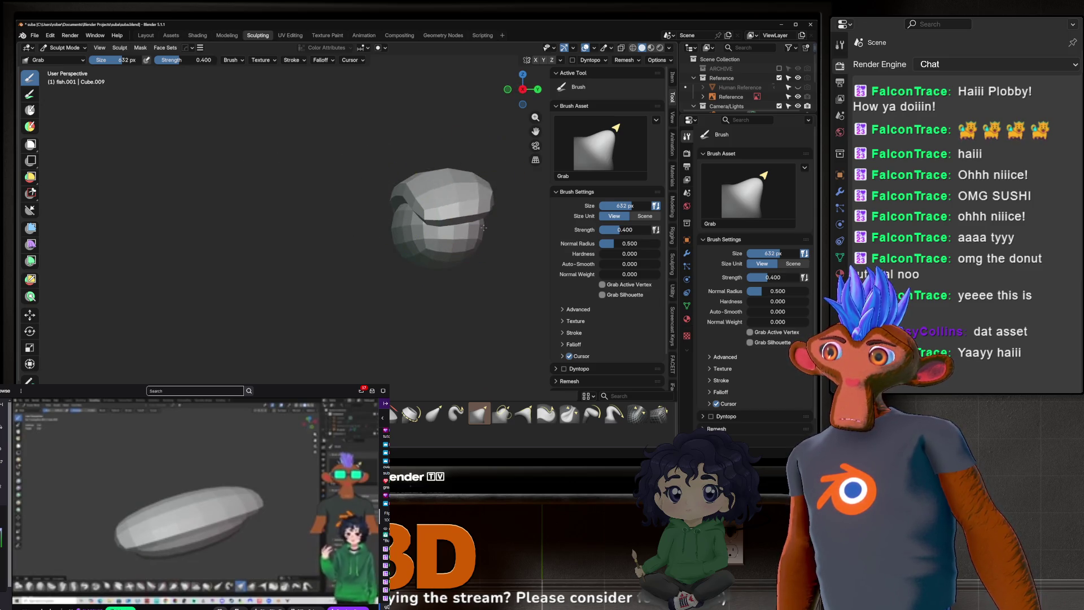
mouse_move(485, 223)
left_mouse_down()
mouse_move(484, 212)
mouse_move(466, 209)
mouse_move(485, 214)
left_mouse_up()
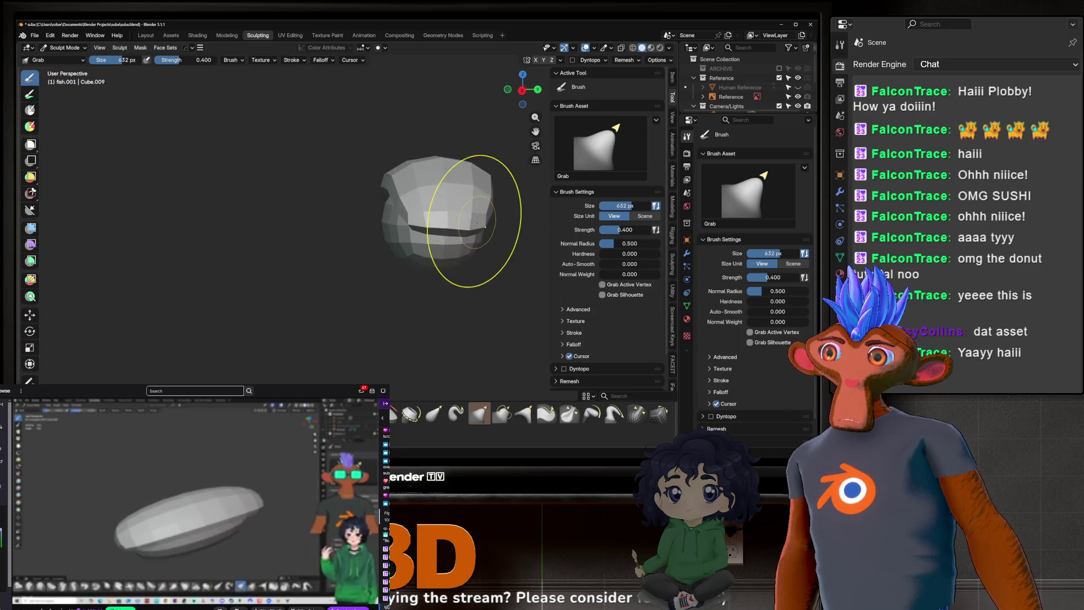
mouse_move(494, 150)
middle_mouse_down()
mouse_move(396, 203)
mouse_move(317, 182)
mouse_move(369, 180)
middle_mouse_up()
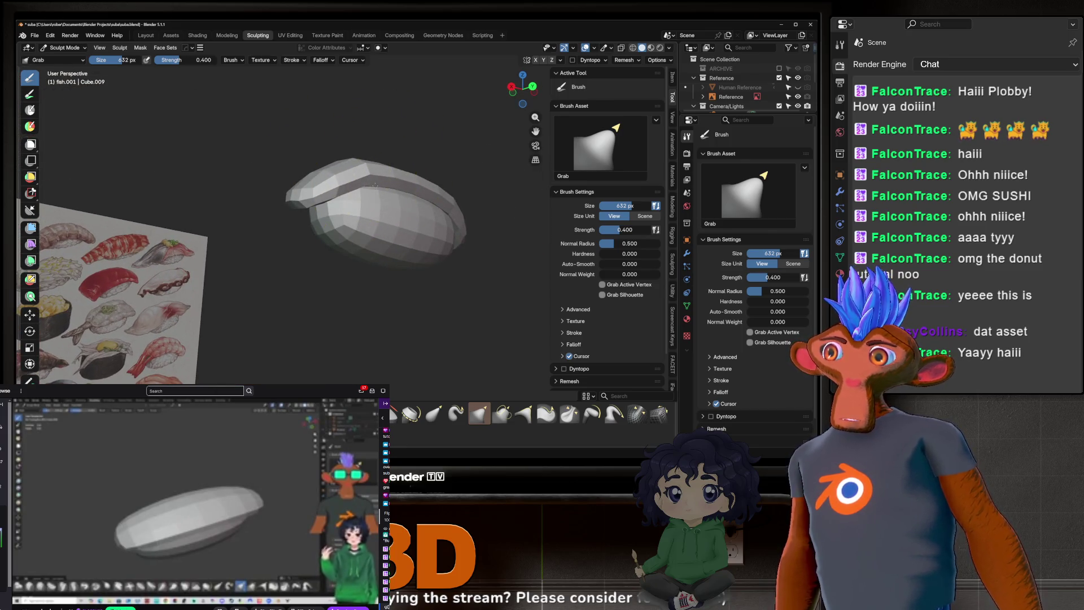
Step: Orbit around the sushi and snap to the straight front view
mouse_move(422, 186)
middle_mouse_down()
mouse_move(375, 181)
mouse_move(463, 206)
mouse_move(424, 218)
mouse_move(435, 189)
mouse_move(323, 164)
mouse_move(431, 194)
mouse_move(363, 189)
mouse_move(404, 164)
mouse_move(363, 169)
middle_mouse_up()
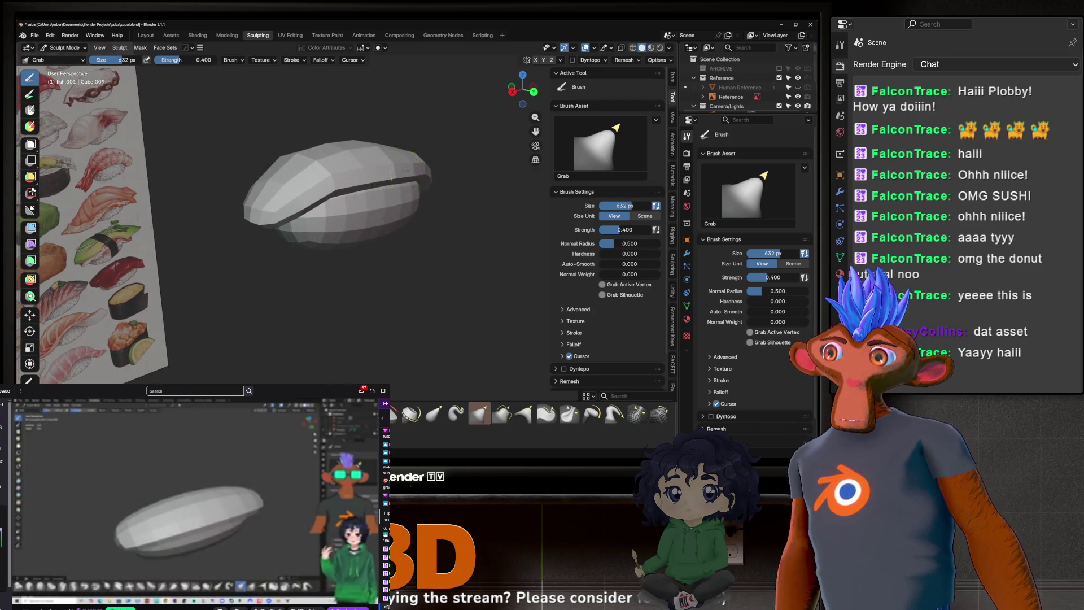
mouse_move(407, 177)
middle_mouse_down()
mouse_move(375, 137)
mouse_move(331, 194)
mouse_move(462, 202)
middle_mouse_up()
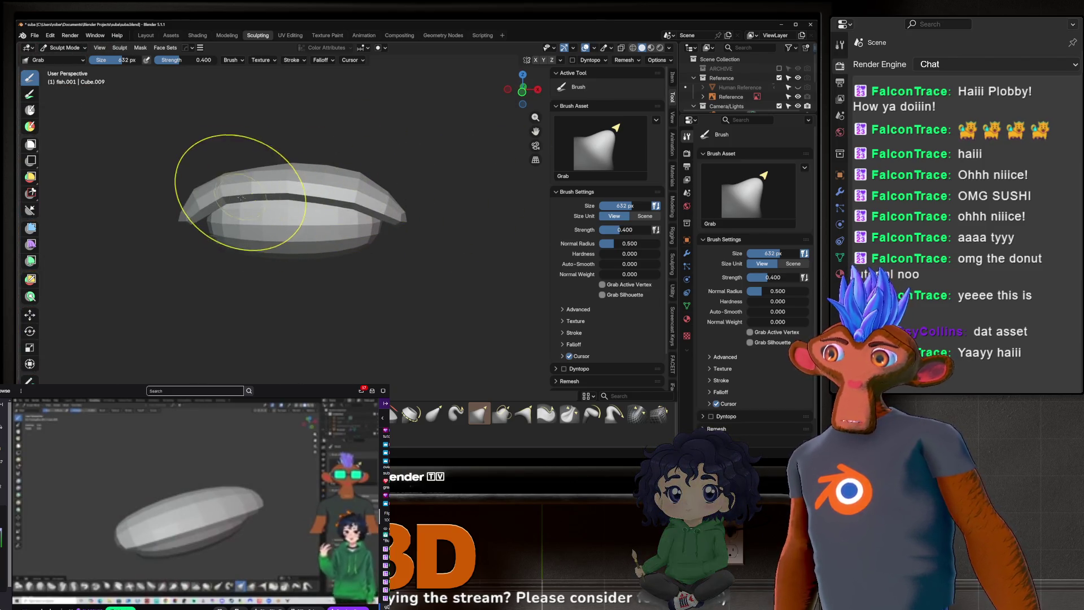
middle_click_drag(234, 203, 247, 226)
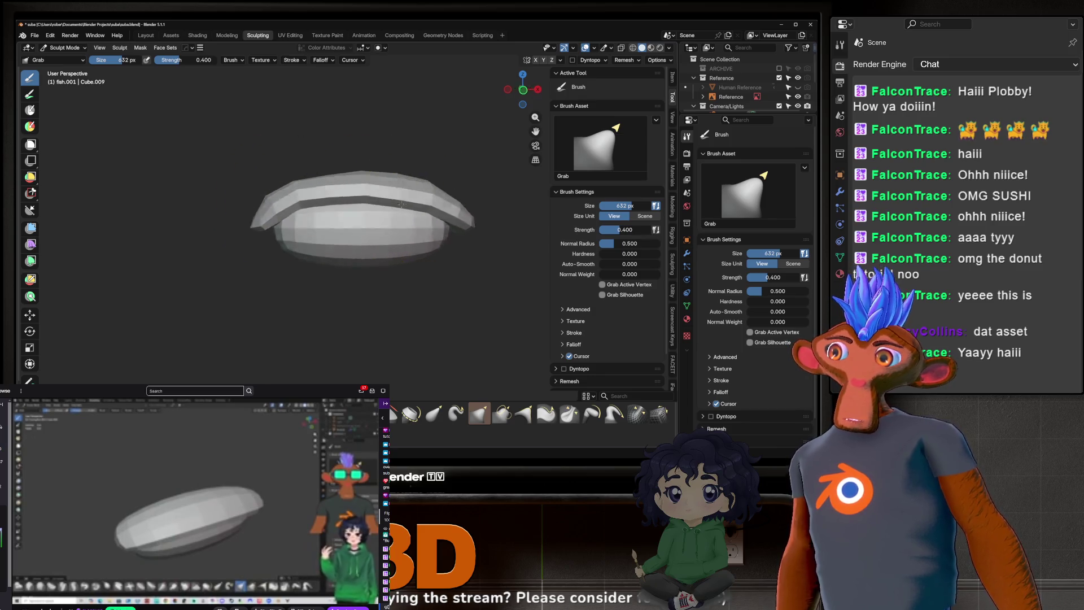
mouse_move(375, 194)
middle_mouse_down()
mouse_move(349, 206)
mouse_move(339, 192)
mouse_move(376, 182)
mouse_move(390, 194)
middle_mouse_up()
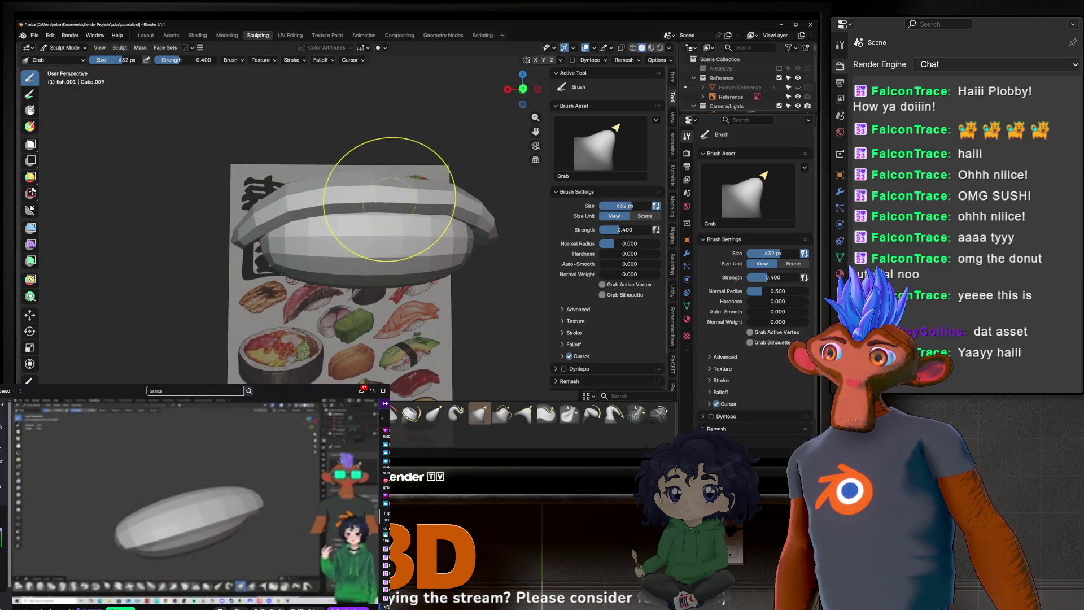
mouse_move(465, 193)
middle_mouse_down()
mouse_move(388, 232)
mouse_move(375, 181)
middle_mouse_up()
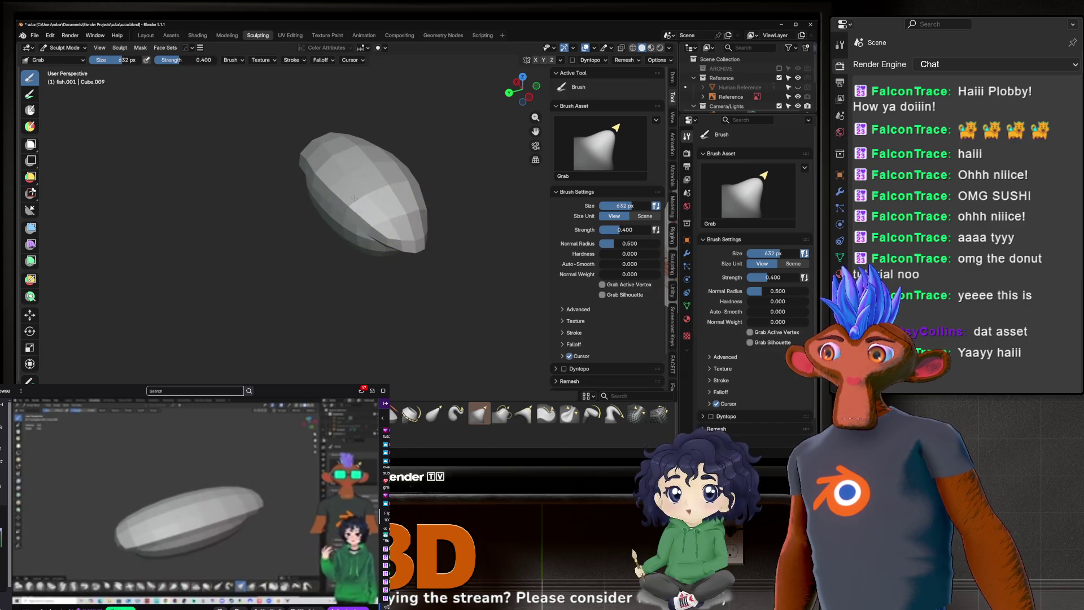
key("KP_1")
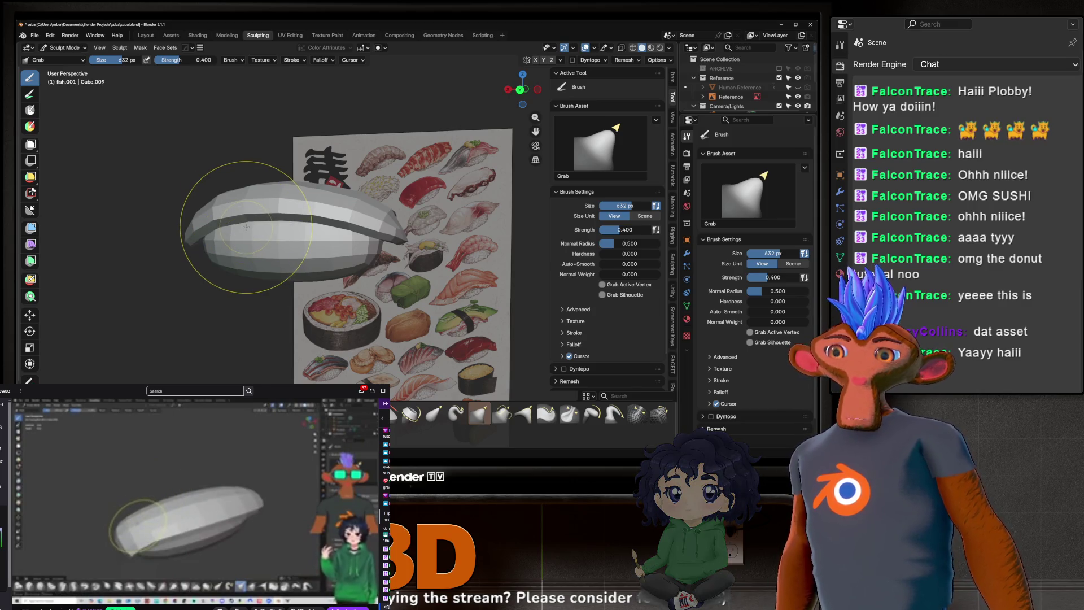
Step: Pull the fish slice's edge upward to match the sushi reference
left_click_drag(245, 226, 247, 198)
mouse_move(245, 206)
middle_mouse_down()
mouse_move(339, 194)
mouse_move(265, 245)
mouse_move(298, 229)
mouse_move(288, 217)
middle_mouse_up()
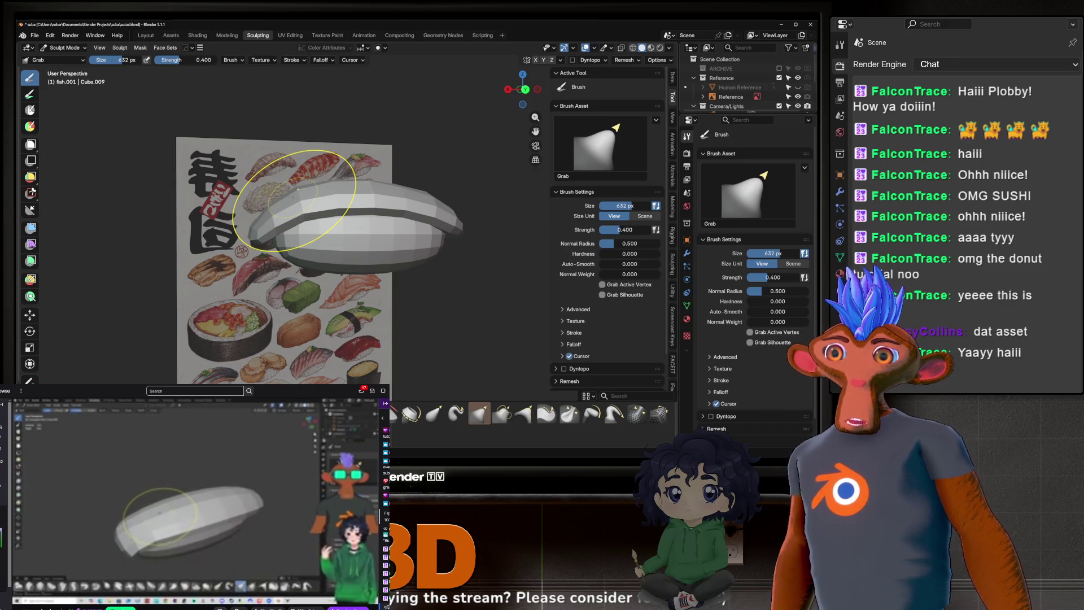
mouse_move(320, 200)
left_mouse_down()
mouse_move(339, 130)
mouse_move(321, 198)
mouse_move(367, 133)
mouse_move(339, 198)
mouse_move(362, 147)
mouse_move(317, 209)
mouse_move(254, 226)
mouse_move(271, 144)
mouse_move(401, 114)
left_mouse_up()
mouse_move(351, 162)
middle_mouse_down()
mouse_move(375, 205)
mouse_move(355, 229)
middle_mouse_up()
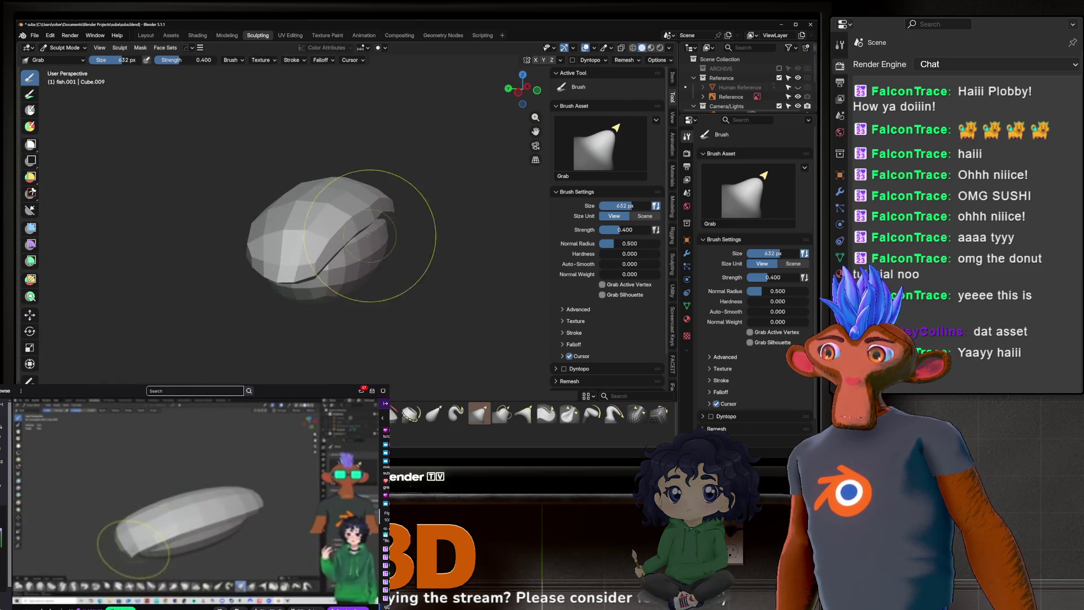
Step: Shift the fish mesh's lower right part outward with Grab
mouse_move(391, 213)
middle_mouse_down()
mouse_move(363, 213)
mouse_move(375, 181)
mouse_move(396, 178)
middle_mouse_up()
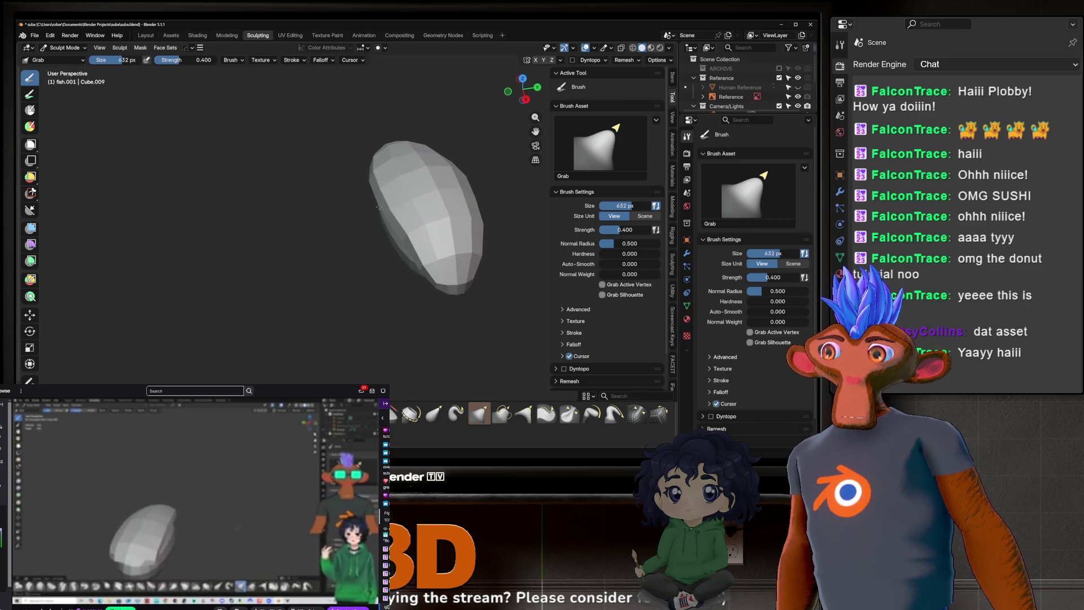
mouse_move(443, 206)
middle_mouse_down()
mouse_move(423, 218)
mouse_move(435, 202)
mouse_move(365, 216)
mouse_move(375, 248)
mouse_move(375, 193)
mouse_move(285, 165)
mouse_move(407, 266)
mouse_move(337, 263)
middle_mouse_up()
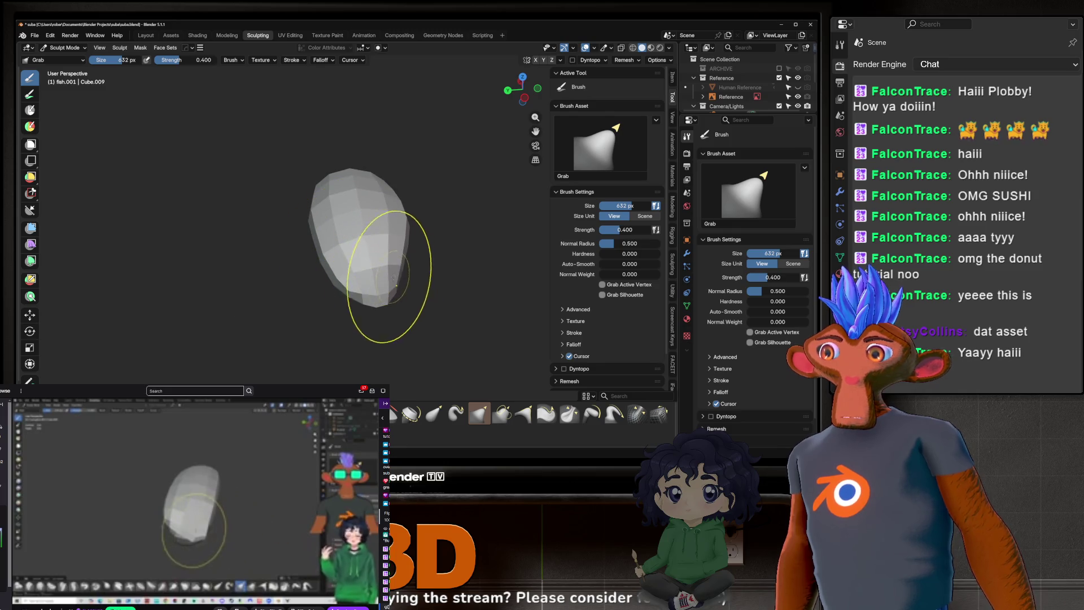
left_click_drag(368, 278, 391, 272)
mouse_move(408, 245)
middle_mouse_down()
mouse_move(381, 289)
mouse_move(423, 271)
mouse_move(398, 263)
mouse_move(319, 286)
mouse_move(352, 291)
middle_mouse_up()
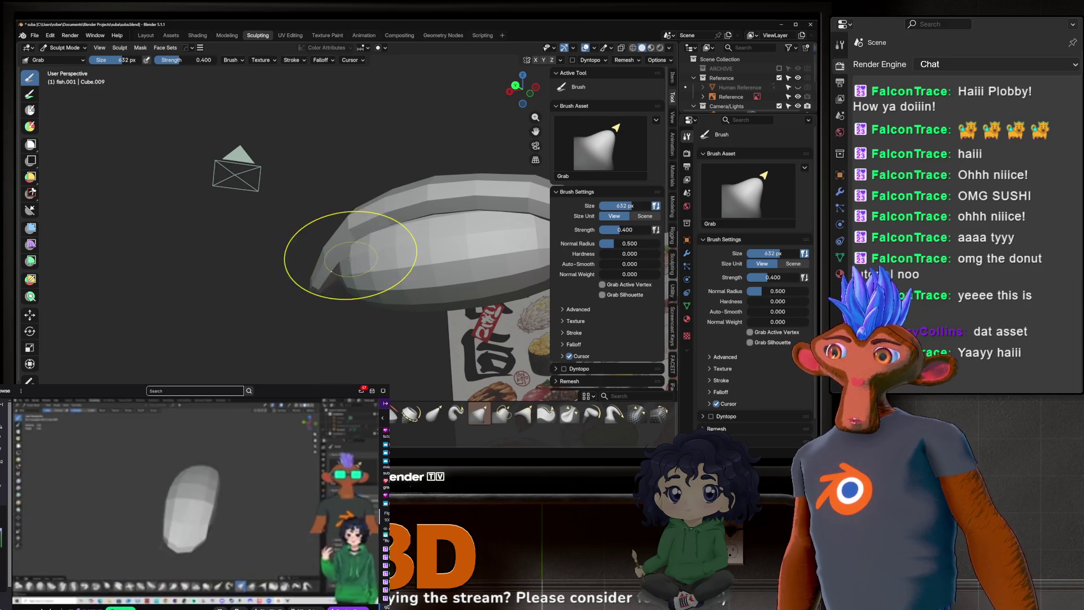
Step: Drag the fish slice's middle band down over the rice, checking against the reference
mouse_move(339, 271)
middle_mouse_down()
mouse_move(446, 322)
mouse_move(380, 272)
middle_mouse_up()
mouse_move(370, 220)
middle_mouse_down()
mouse_move(340, 229)
mouse_move(360, 249)
mouse_move(342, 305)
middle_mouse_up()
scroll(340, 254, "up", 3)
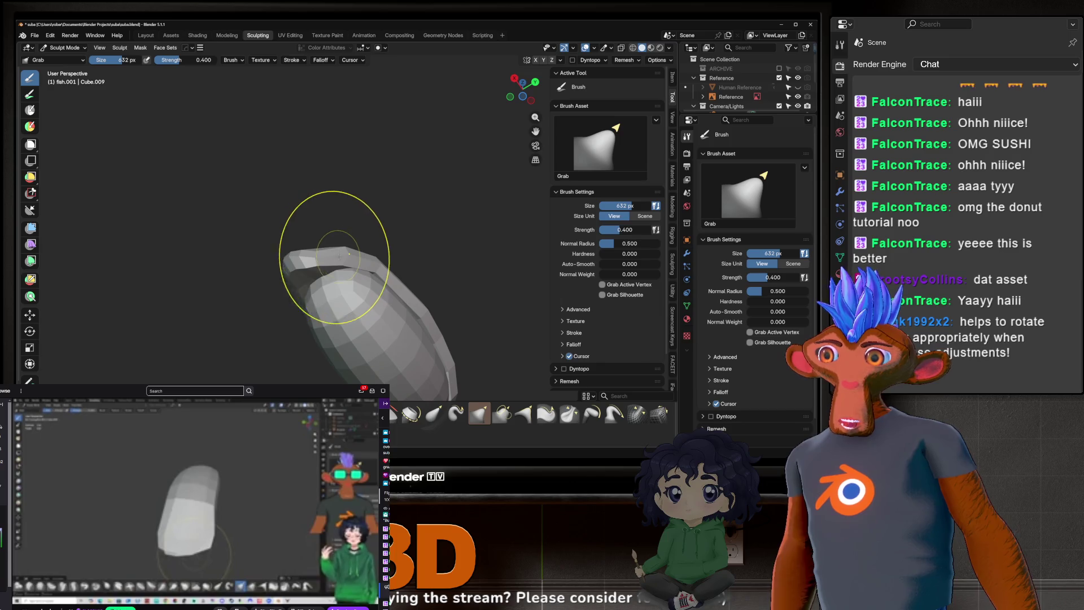
mouse_move(359, 248)
middle_mouse_down()
mouse_move(222, 263)
mouse_move(333, 229)
middle_mouse_up()
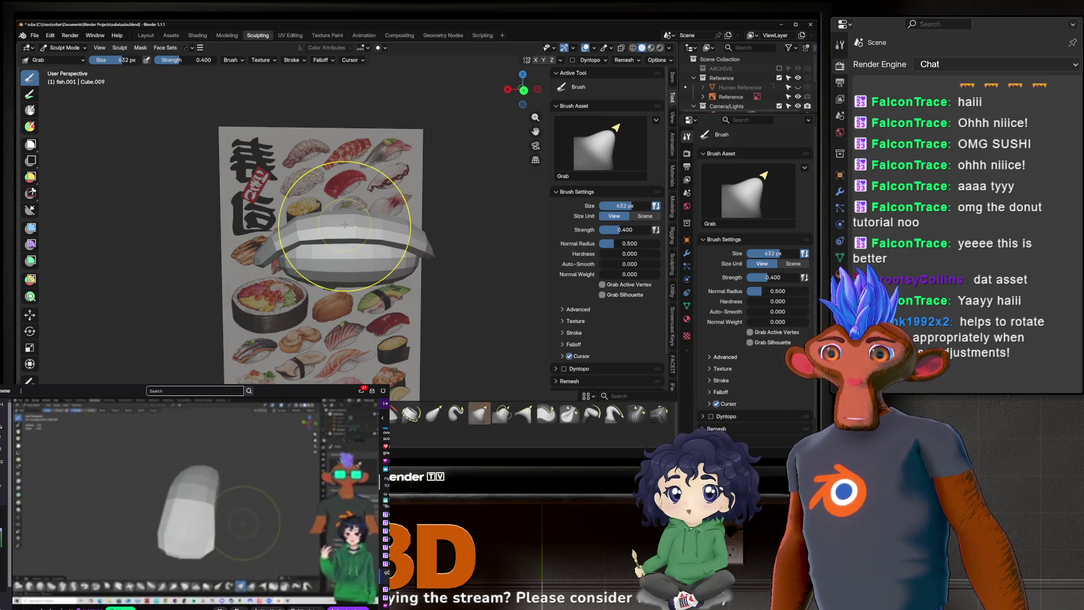
left_click_drag(344, 225, 346, 244)
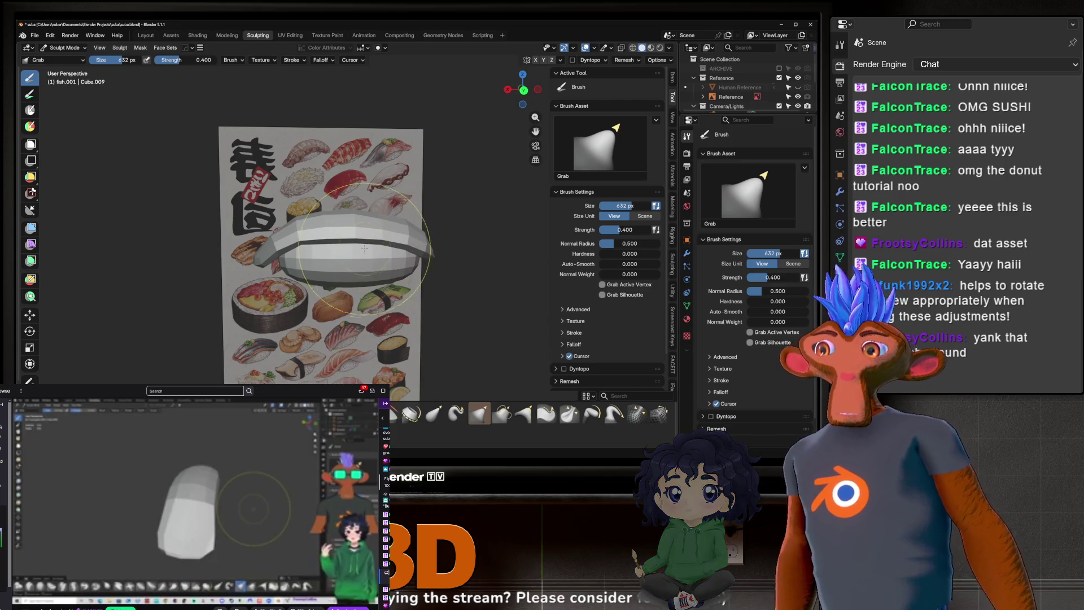
mouse_move(365, 250)
middle_mouse_down()
mouse_move(295, 250)
mouse_move(326, 248)
middle_mouse_up()
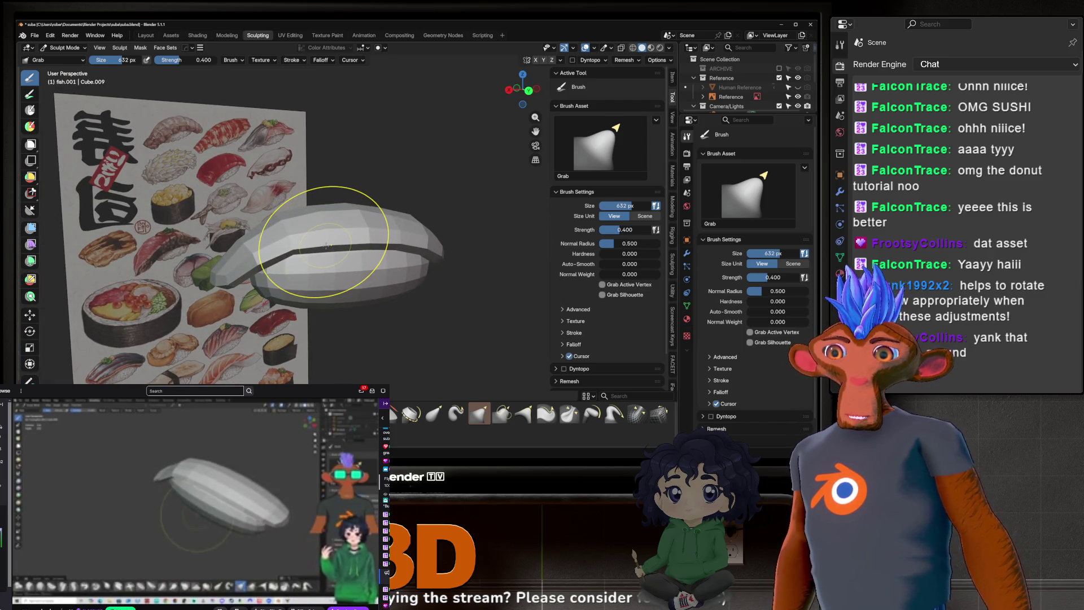
mouse_move(323, 242)
middle_mouse_down()
mouse_move(329, 256)
mouse_move(407, 243)
mouse_move(449, 220)
middle_mouse_up()
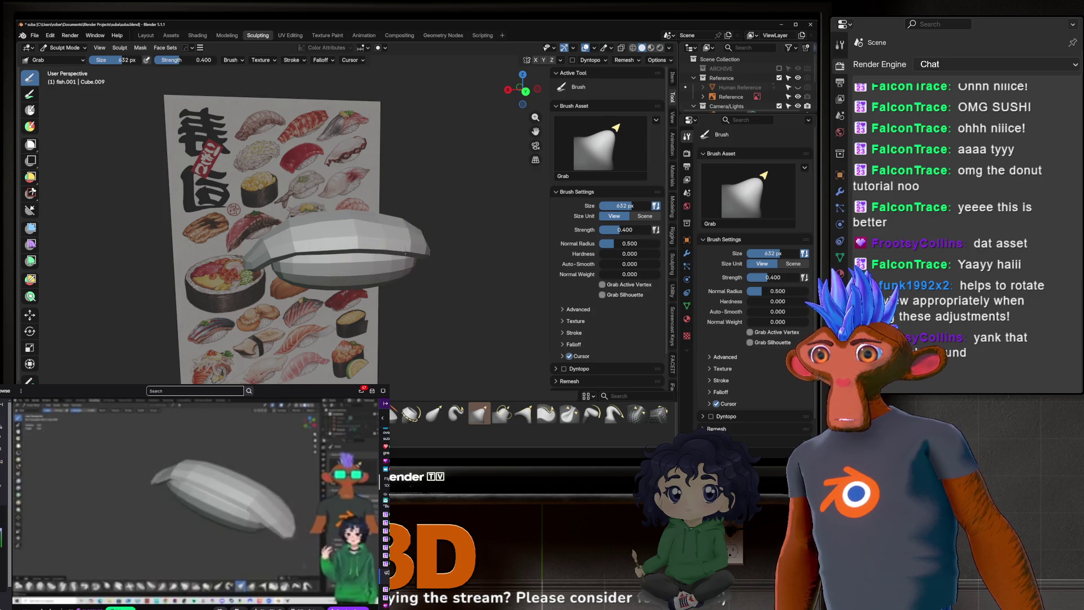
mouse_move(353, 249)
middle_mouse_down()
mouse_move(435, 252)
mouse_move(447, 238)
middle_mouse_up()
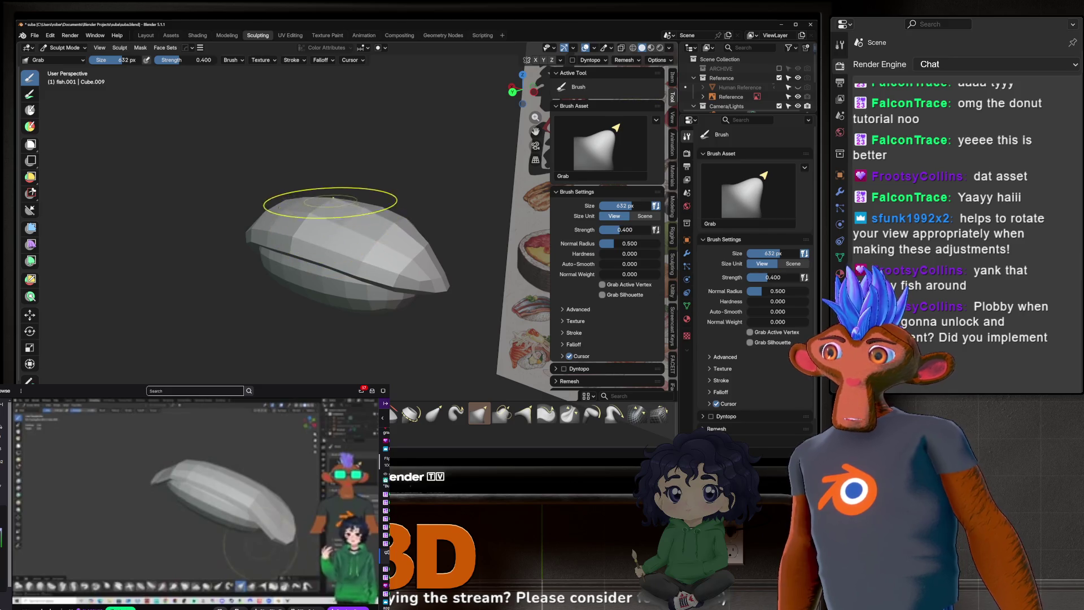
middle_click_drag(375, 230, 342, 203)
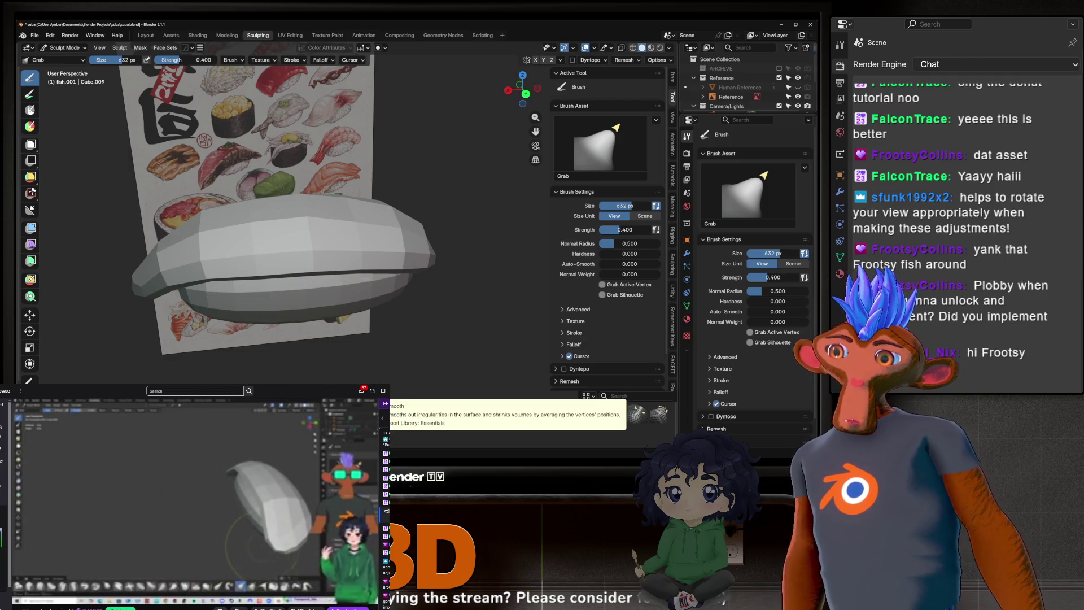
Step: Lower the Smooth brush strength to about 0.21, then make Grab the active brush
left_click(398, 415)
left_click_drag(191, 61, 162, 61)
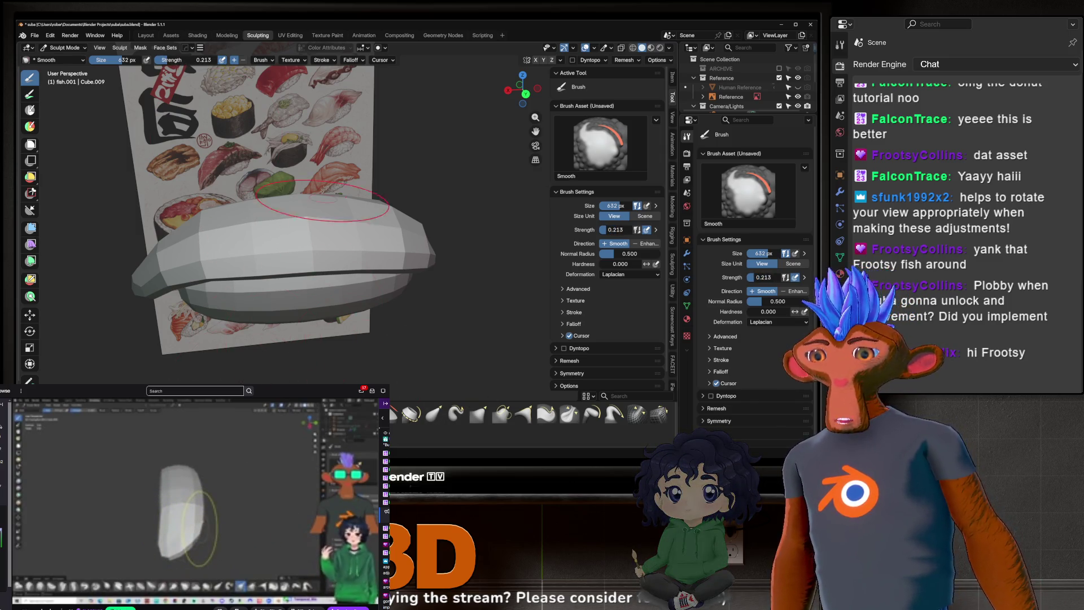
key("g")
Step: Orbit around the fish slab and rice ball to inspect the draped ends against the reference
middle_click_drag(266, 243, 223, 248)
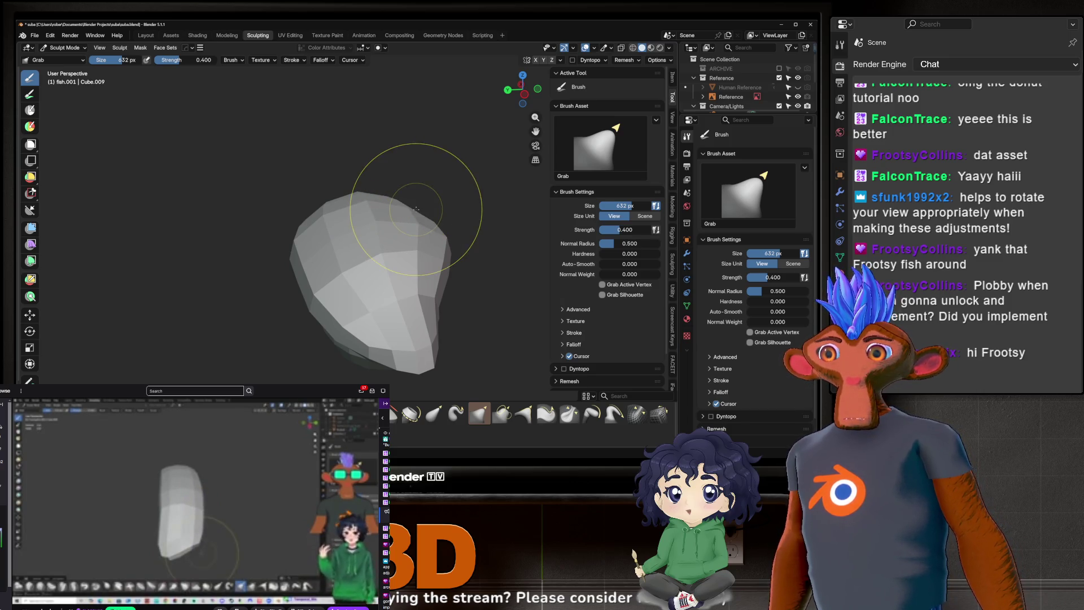
mouse_move(417, 209)
middle_mouse_down()
mouse_move(404, 206)
mouse_move(339, 271)
mouse_move(304, 260)
mouse_move(446, 266)
mouse_move(355, 248)
mouse_move(375, 150)
mouse_move(446, 143)
mouse_move(286, 205)
mouse_move(305, 286)
mouse_move(339, 254)
mouse_move(381, 271)
middle_mouse_up()
mouse_move(378, 196)
middle_mouse_down()
mouse_move(410, 195)
mouse_move(404, 180)
mouse_move(322, 189)
middle_mouse_up()
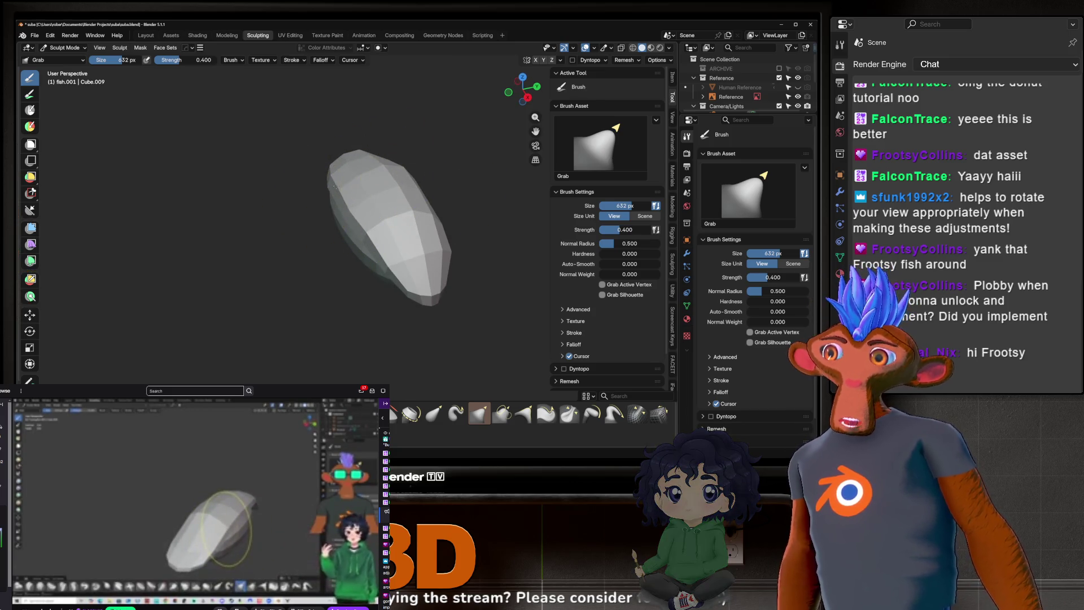
mouse_move(389, 257)
middle_mouse_down()
mouse_move(416, 194)
mouse_move(447, 245)
middle_mouse_up()
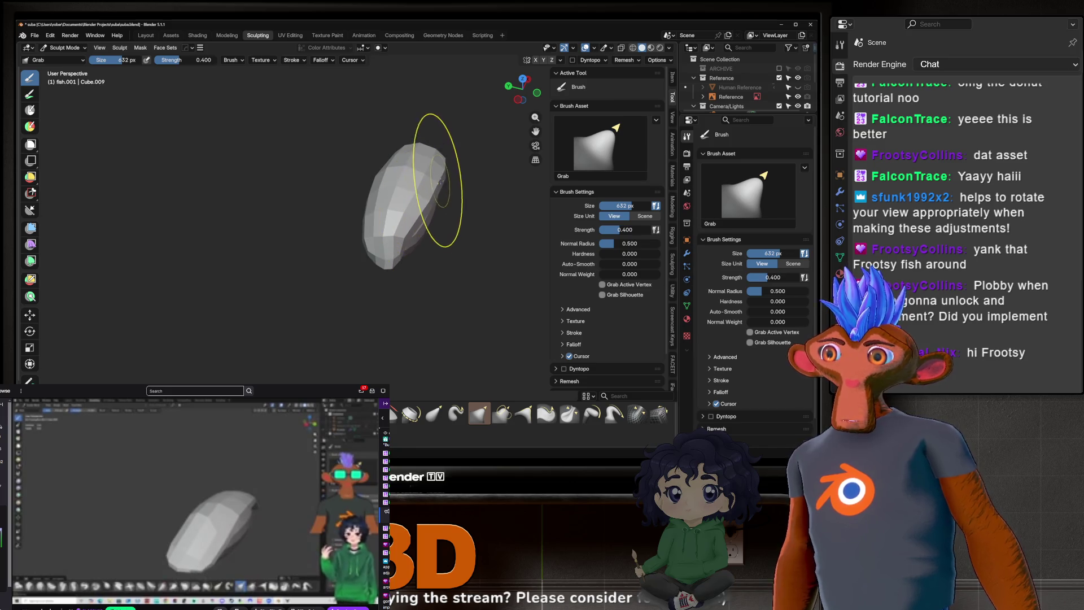
middle_click_drag(424, 206, 385, 277)
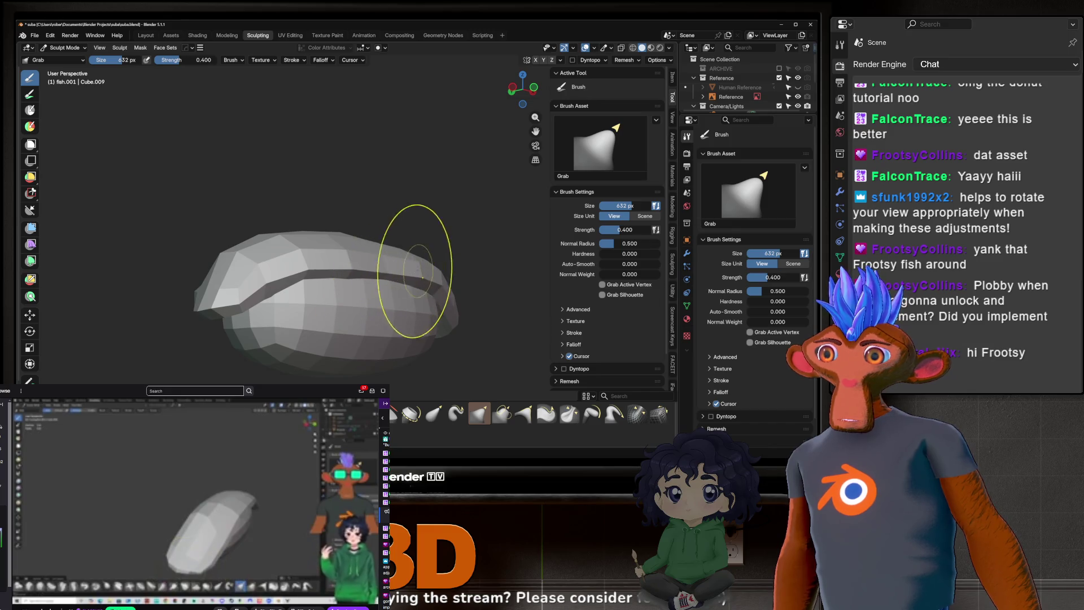
mouse_move(390, 240)
middle_mouse_down()
mouse_move(363, 252)
mouse_move(357, 228)
mouse_move(354, 237)
middle_mouse_up()
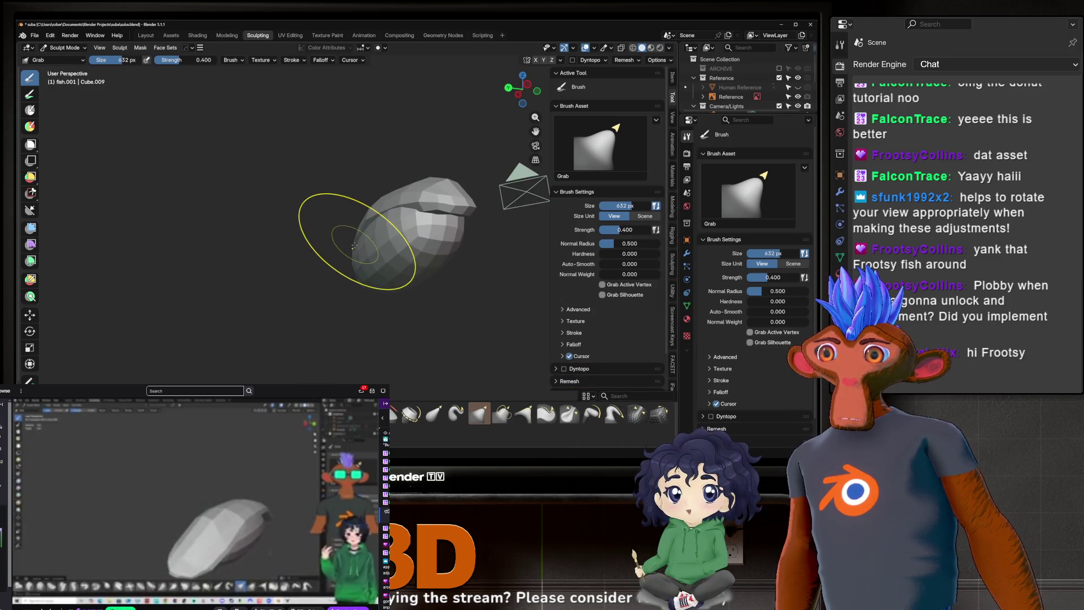
mouse_move(382, 212)
middle_mouse_down()
mouse_move(399, 213)
mouse_move(409, 242)
mouse_move(485, 260)
mouse_move(500, 223)
mouse_move(477, 231)
mouse_move(376, 204)
middle_mouse_up()
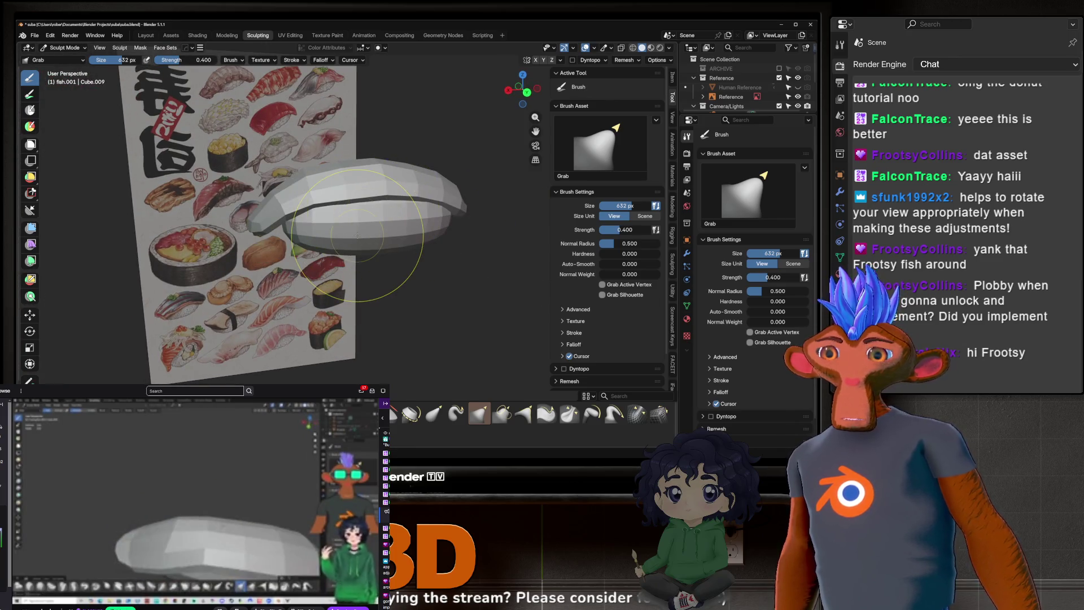
mouse_move(418, 243)
middle_mouse_down()
mouse_move(373, 240)
mouse_move(354, 190)
mouse_move(375, 181)
mouse_move(371, 216)
mouse_move(236, 177)
mouse_move(339, 220)
mouse_move(433, 224)
mouse_move(392, 243)
mouse_move(441, 255)
mouse_move(333, 192)
mouse_move(412, 252)
middle_mouse_up()
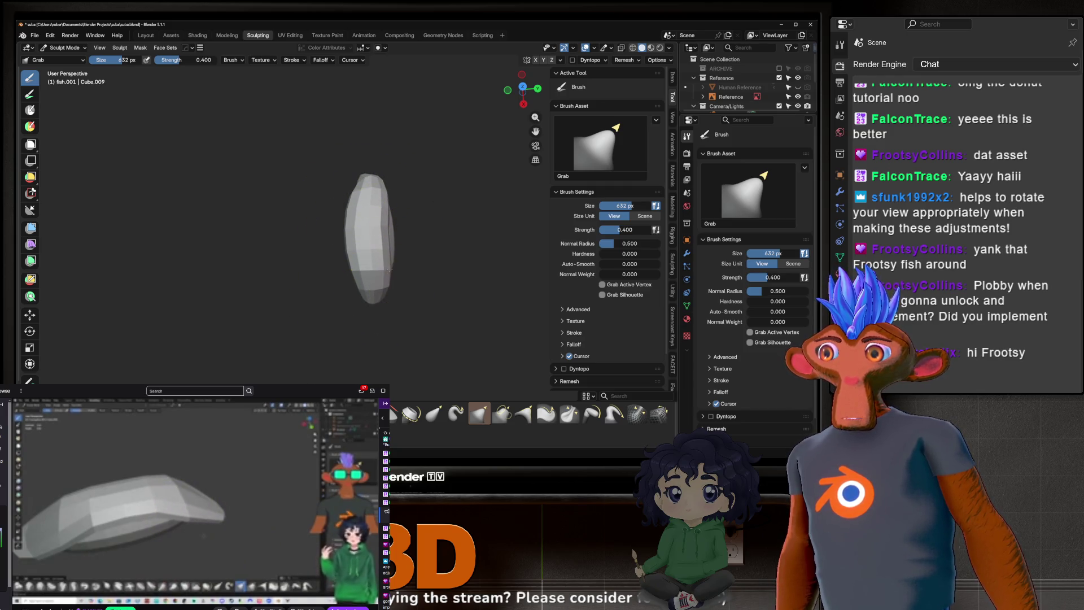
scroll(391, 295, "up", 5)
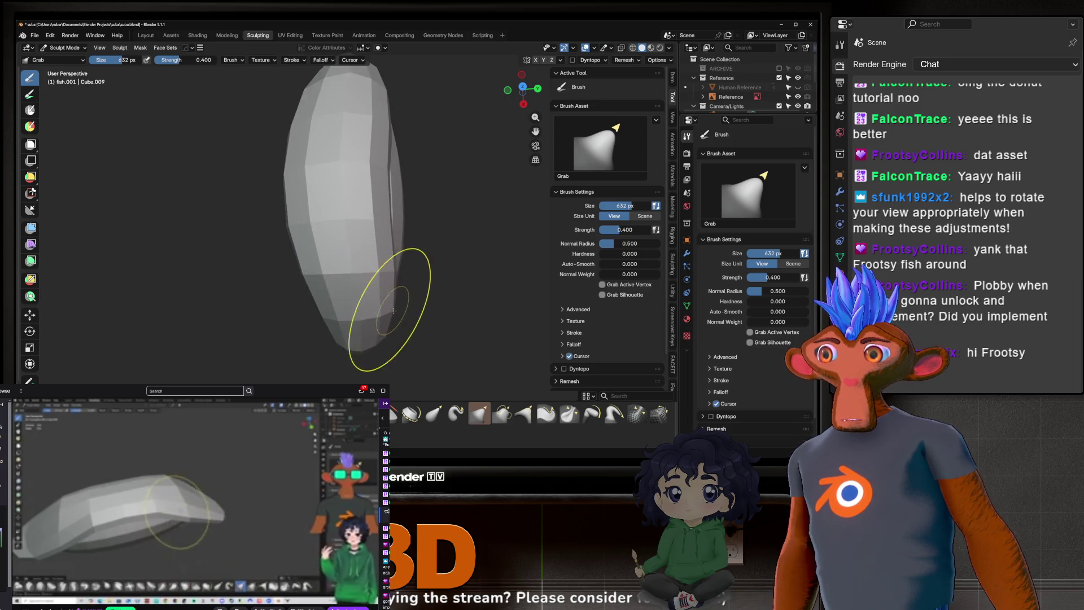
scroll(368, 316, "down", 3)
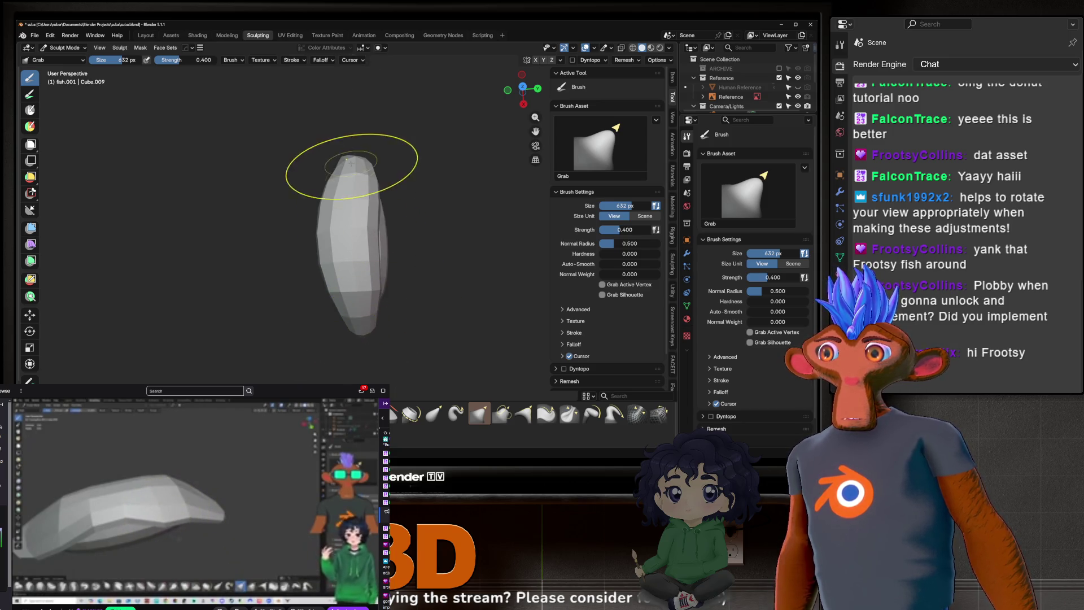
mouse_move(348, 153)
middle_mouse_down()
mouse_move(145, 97)
mouse_move(255, 167)
mouse_move(241, 148)
mouse_move(320, 168)
middle_mouse_up()
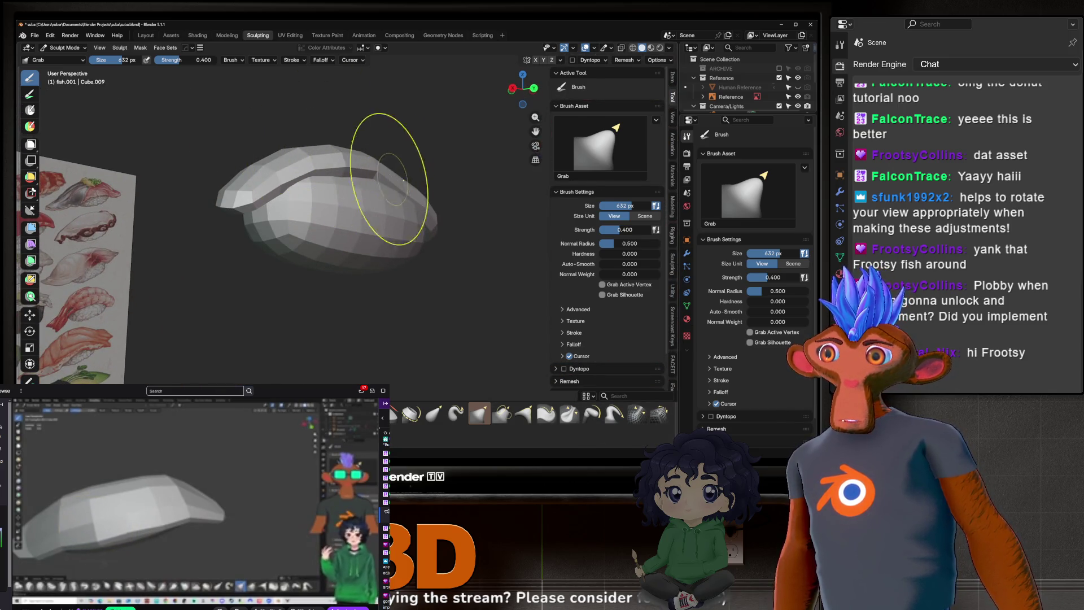
mouse_move(409, 171)
middle_mouse_down()
mouse_move(315, 181)
mouse_move(429, 187)
mouse_move(389, 178)
mouse_move(413, 188)
mouse_move(380, 273)
mouse_move(320, 303)
mouse_move(313, 232)
mouse_move(373, 255)
mouse_move(332, 228)
mouse_move(453, 136)
middle_mouse_up()
scroll(325, 180, "up", 2)
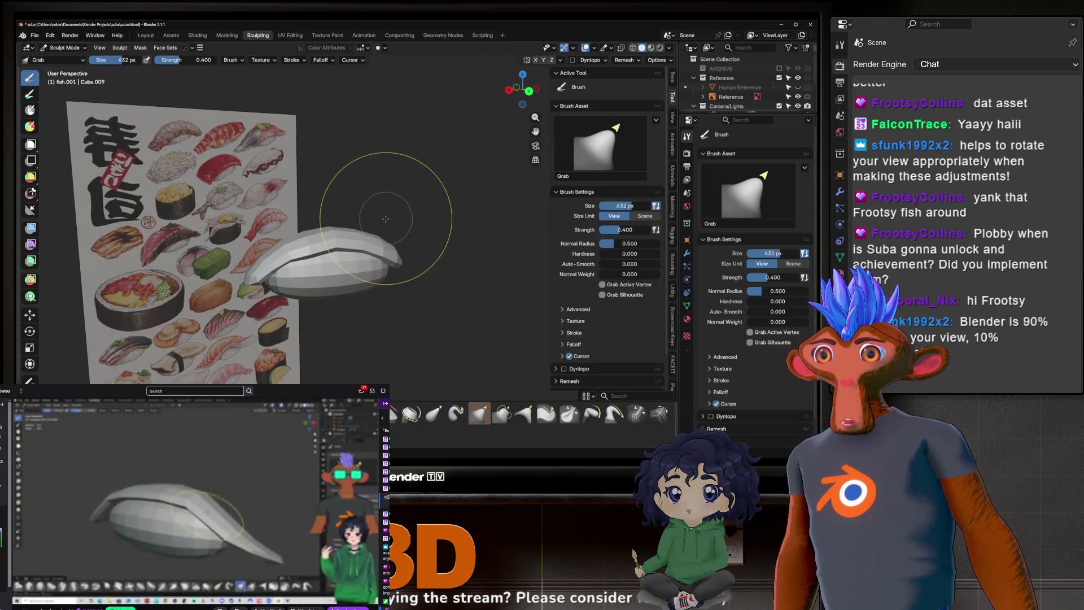
scroll(351, 226, "up", 4)
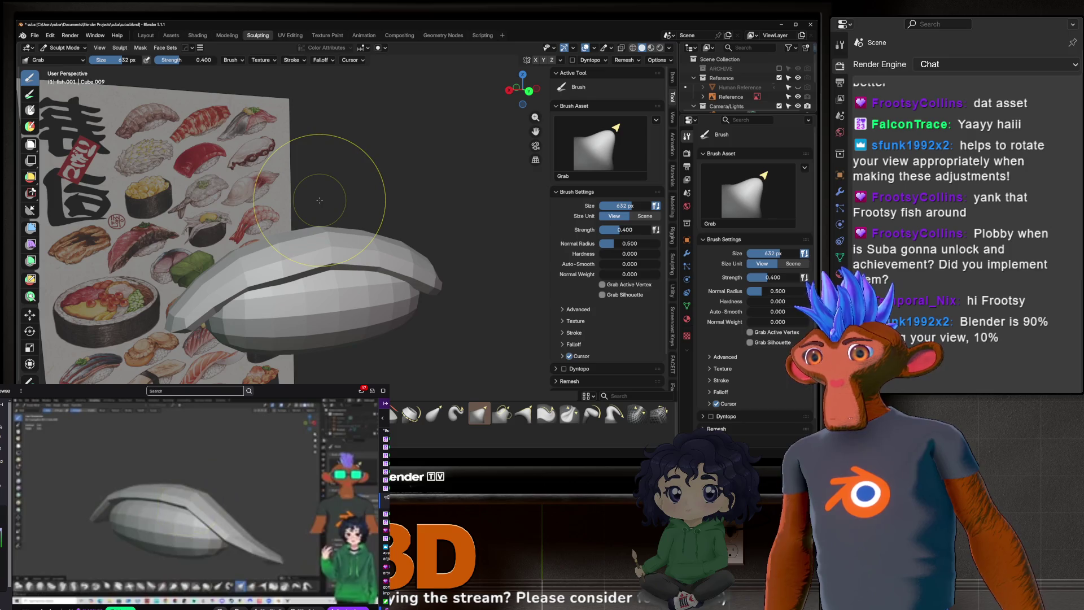
middle_click_drag(318, 195, 315, 170, "shift")
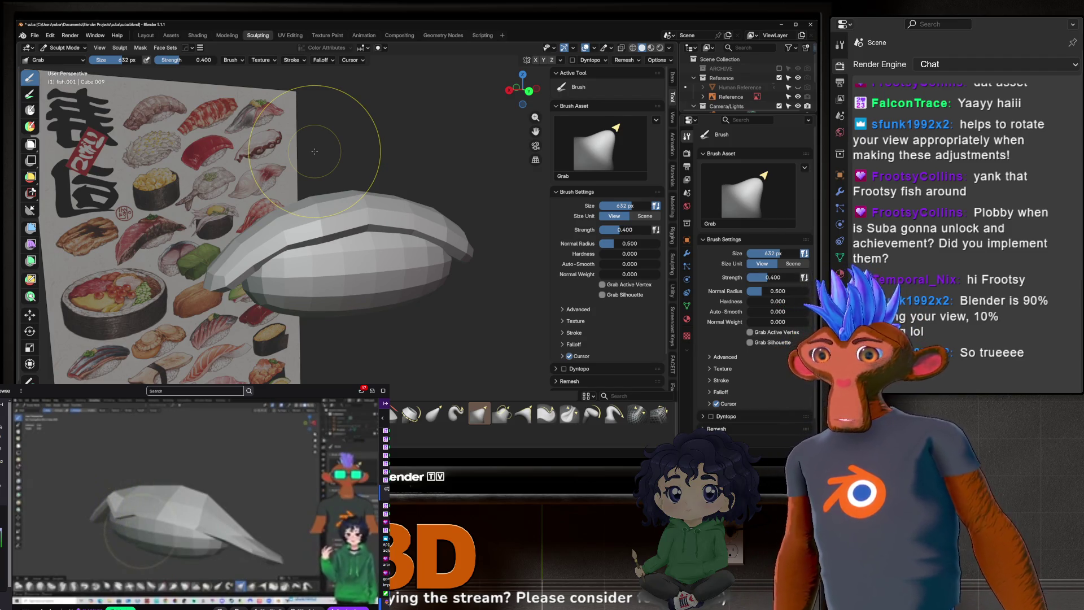
Step: Bulge out the fish slice's top ridge with the Inflate/Deflate brush
key("i")
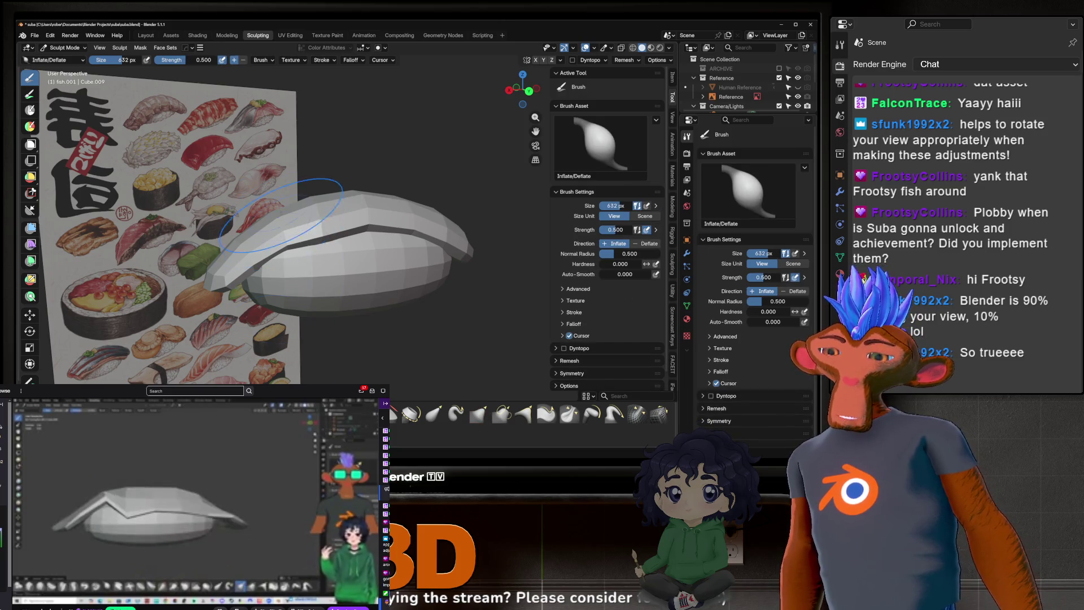
middle_click_drag(315, 151, 317, 206)
left_click_drag(316, 205, 446, 218)
mouse_move(395, 204)
middle_mouse_down()
mouse_move(265, 283)
mouse_move(338, 260)
mouse_move(240, 301)
mouse_move(278, 237)
mouse_move(377, 222)
middle_mouse_up()
middle_click_drag(279, 262, 274, 264)
mouse_move(339, 265)
middle_mouse_down()
mouse_move(305, 328)
mouse_move(319, 229)
mouse_move(294, 236)
mouse_move(303, 134)
middle_mouse_up()
Step: Pull the fish slice into a more tilted shape with the Grab brush
key("g")
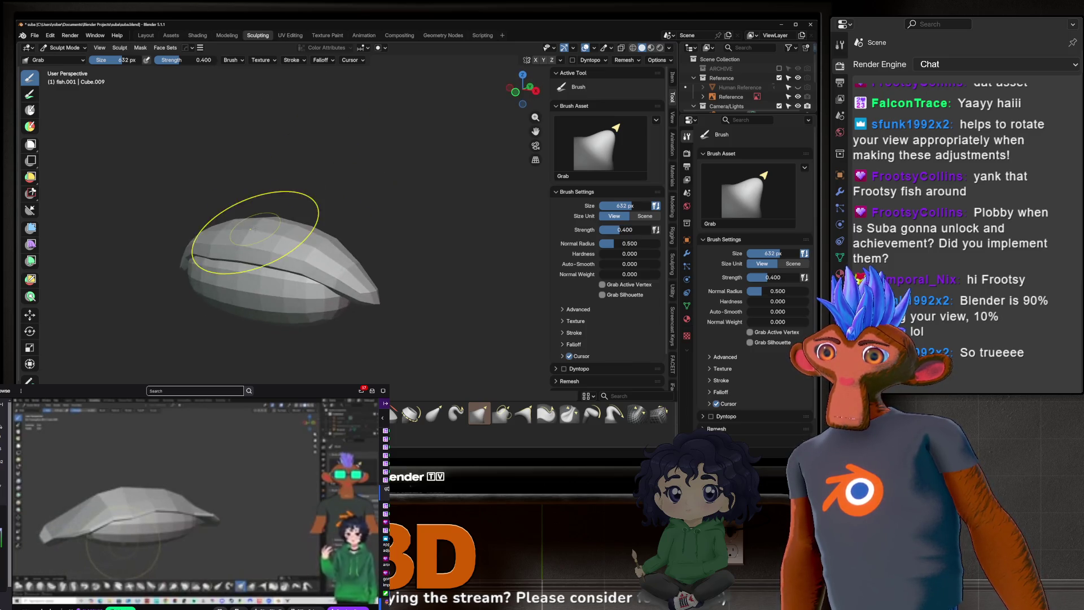
mouse_move(233, 186)
left_mouse_down()
mouse_move(242, 228)
mouse_move(198, 241)
left_mouse_up()
middle_click_drag(198, 241, 254, 297)
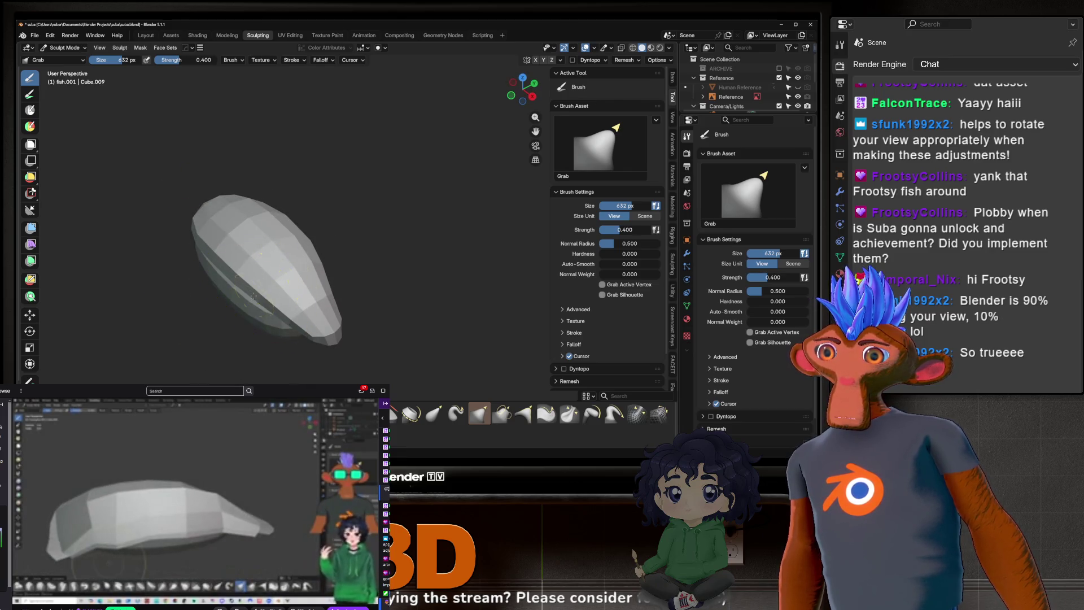
mouse_move(211, 257)
middle_mouse_down()
mouse_move(220, 339)
mouse_move(253, 317)
mouse_move(299, 367)
mouse_move(279, 290)
middle_mouse_up()
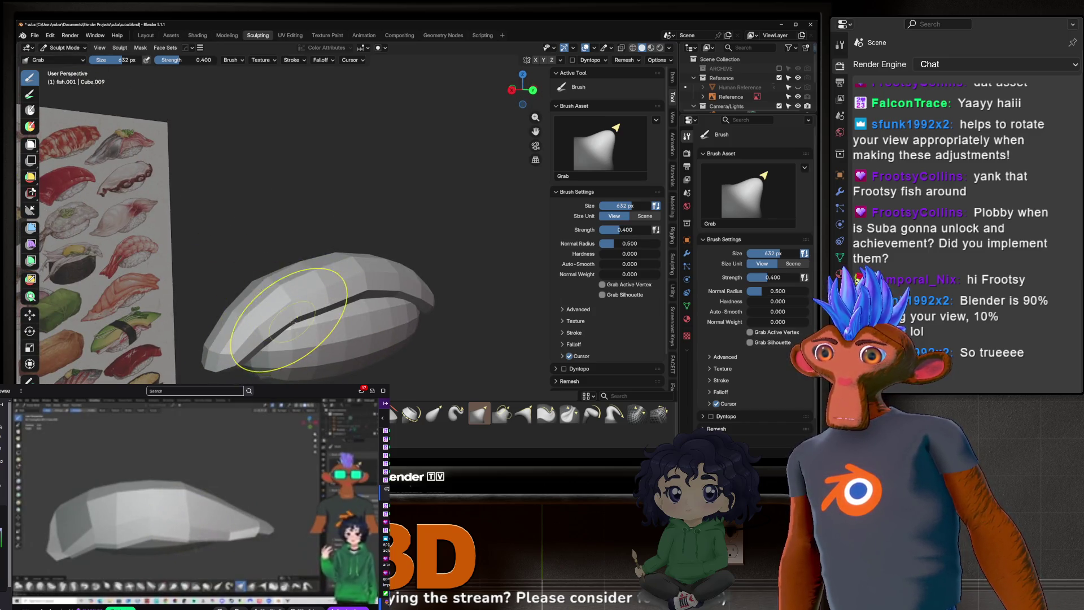
key("shift+c")
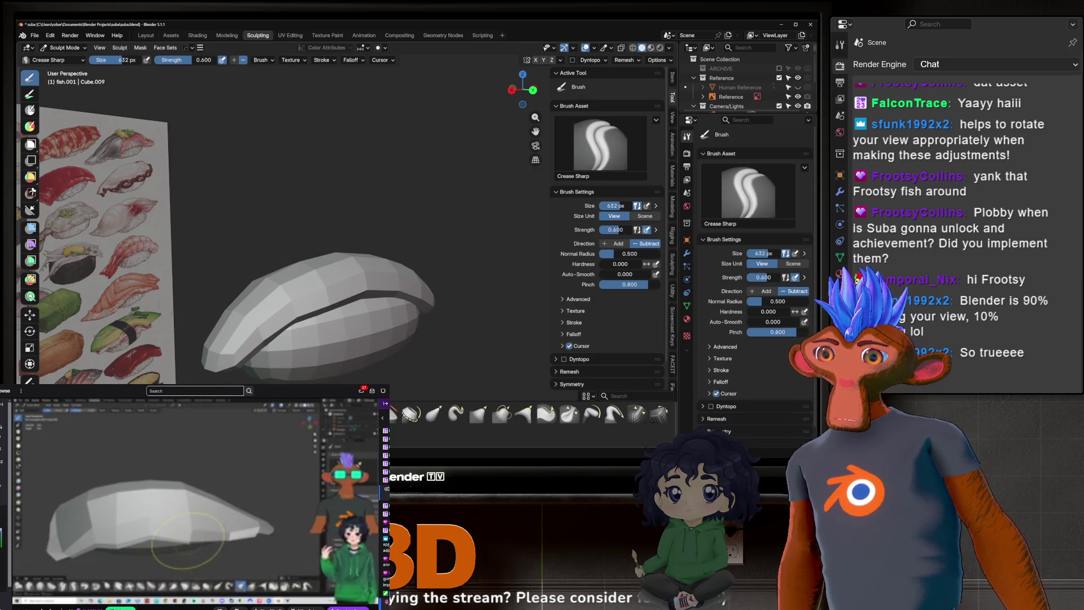
Step: Carve a sharp crease along the fish top with a 280 px brush, then return to Object Mode
key("f")
left_click(240, 358)
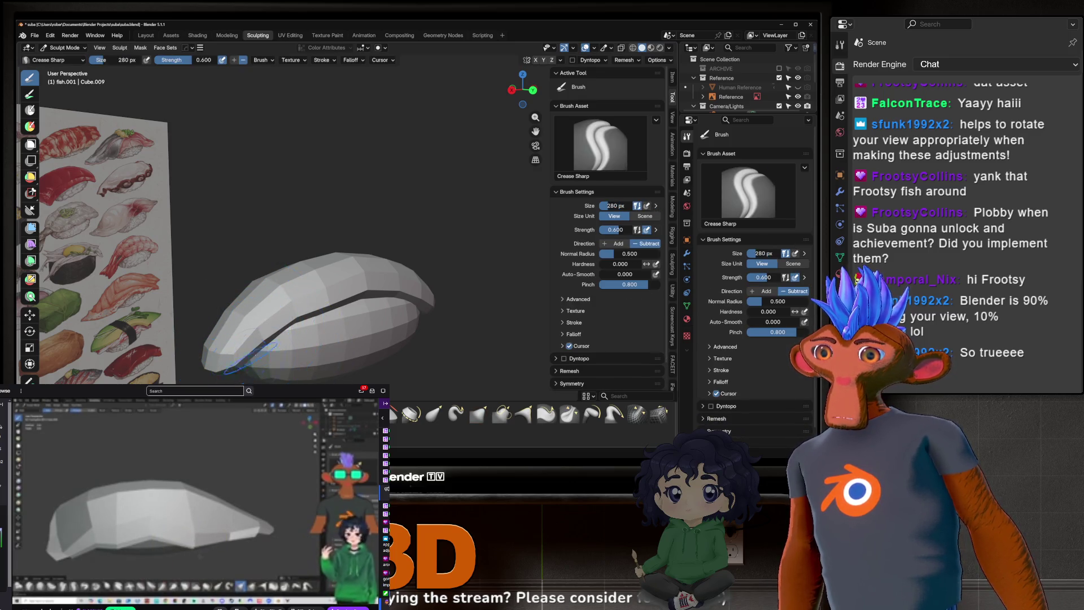
left_click_drag(237, 352, 328, 291)
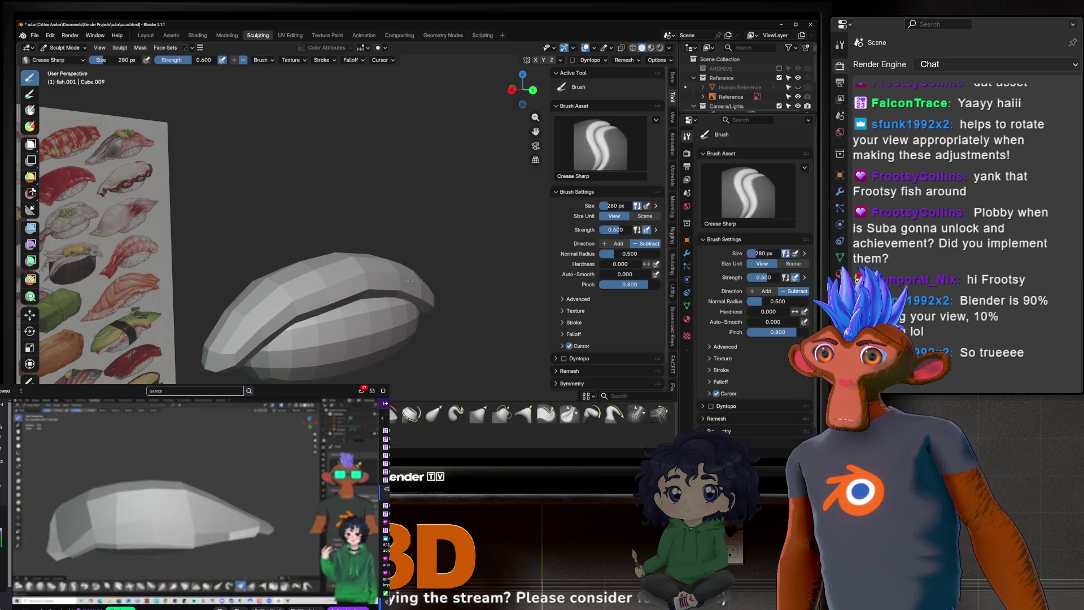
middle_click_drag(416, 294, 260, 293)
mouse_move(358, 242)
middle_mouse_down()
mouse_move(431, 300)
mouse_move(340, 273)
mouse_move(302, 328)
mouse_move(328, 305)
mouse_move(356, 321)
mouse_move(263, 259)
middle_mouse_up()
key("ctrl+Tab")
left_click(189, 259)
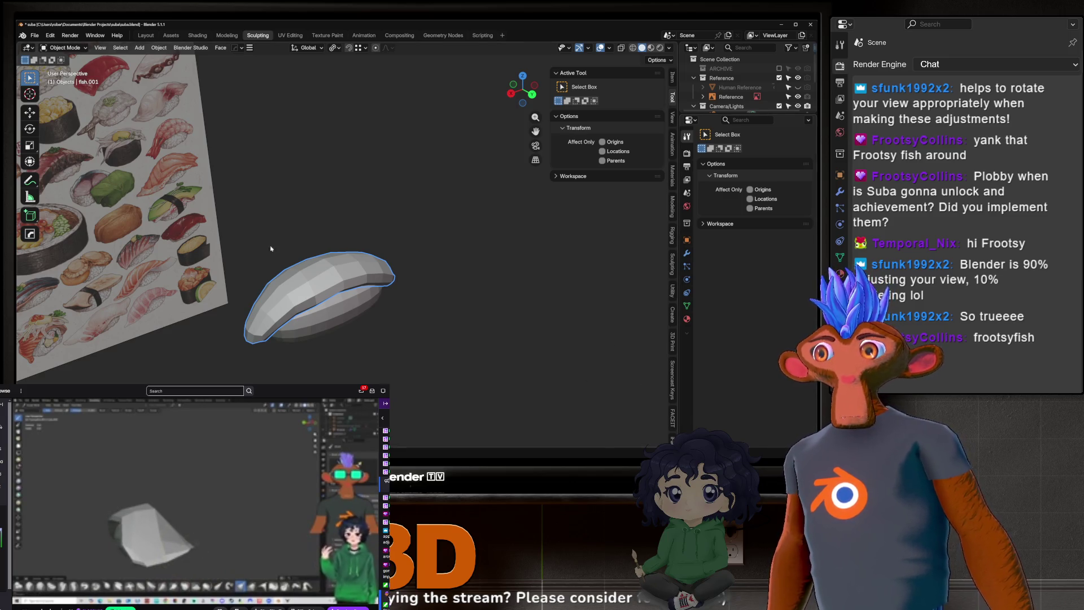
Step: Put fish.001 back into Sculpt Mode with the Smooth brush at strength 0.213
key("ctrl+Tab")
left_click(284, 312)
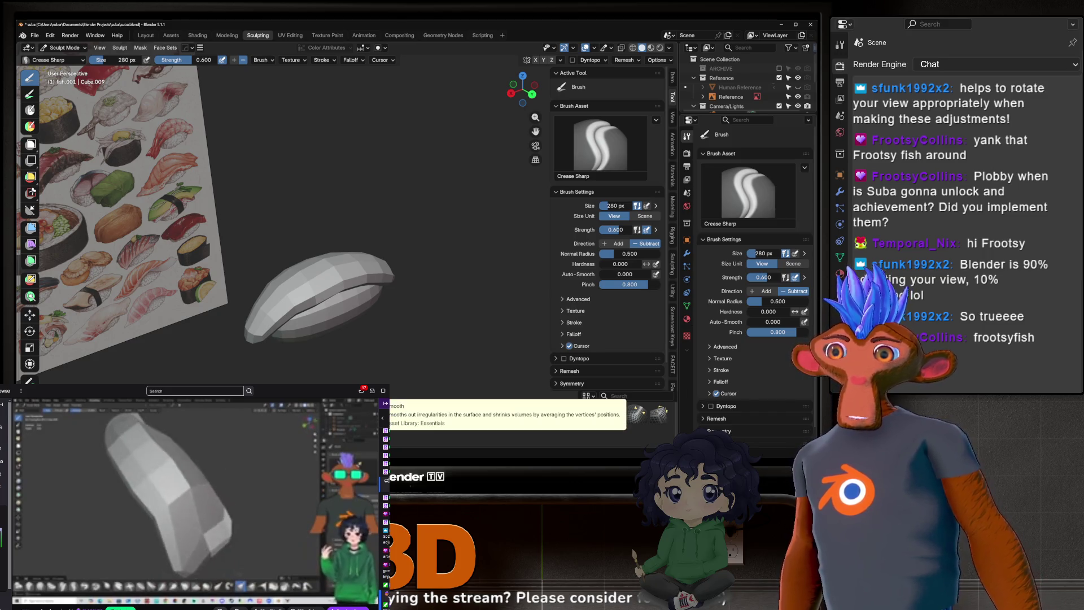
left_click(379, 415)
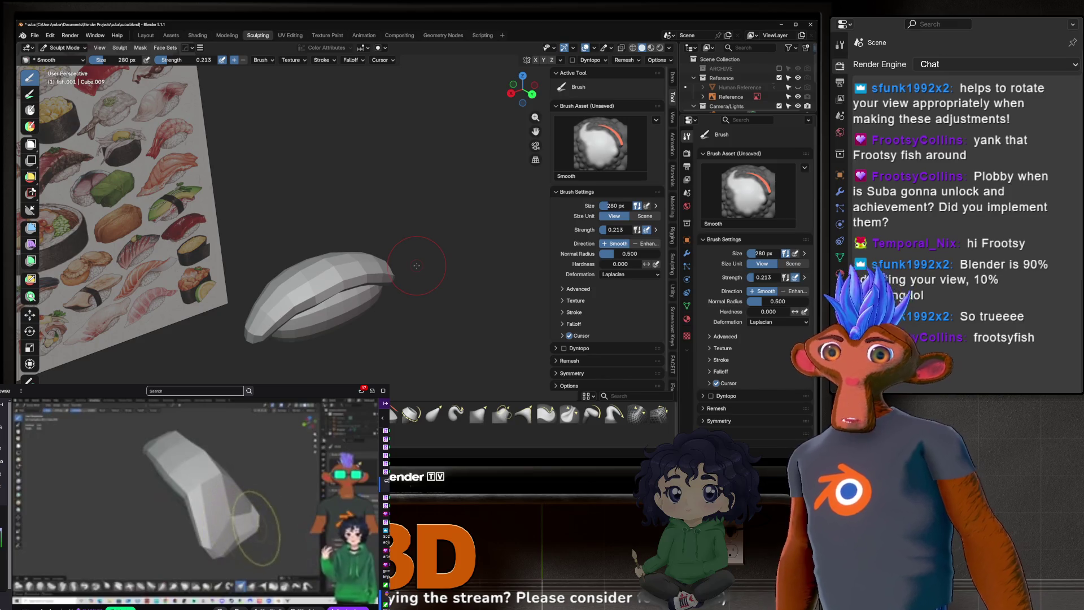
Step: Soften the sharp crease along the fish slice's top with the Smooth brush
mouse_move(305, 299)
middle_mouse_down()
mouse_move(339, 271)
mouse_move(304, 253)
mouse_move(341, 210)
mouse_move(387, 206)
mouse_move(345, 237)
middle_mouse_up()
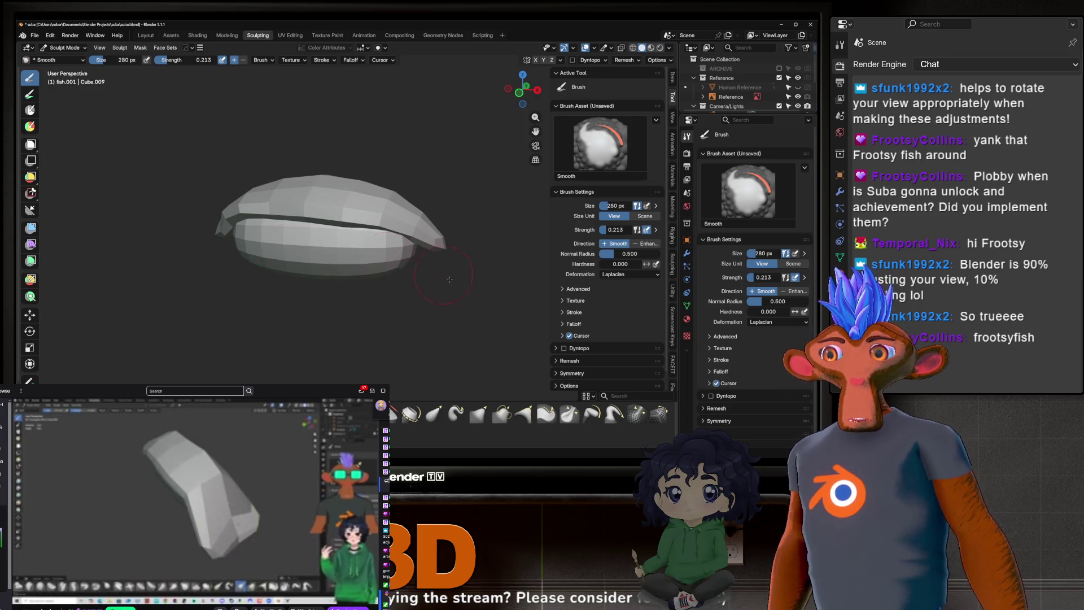
left_click_drag(400, 238, 399, 235)
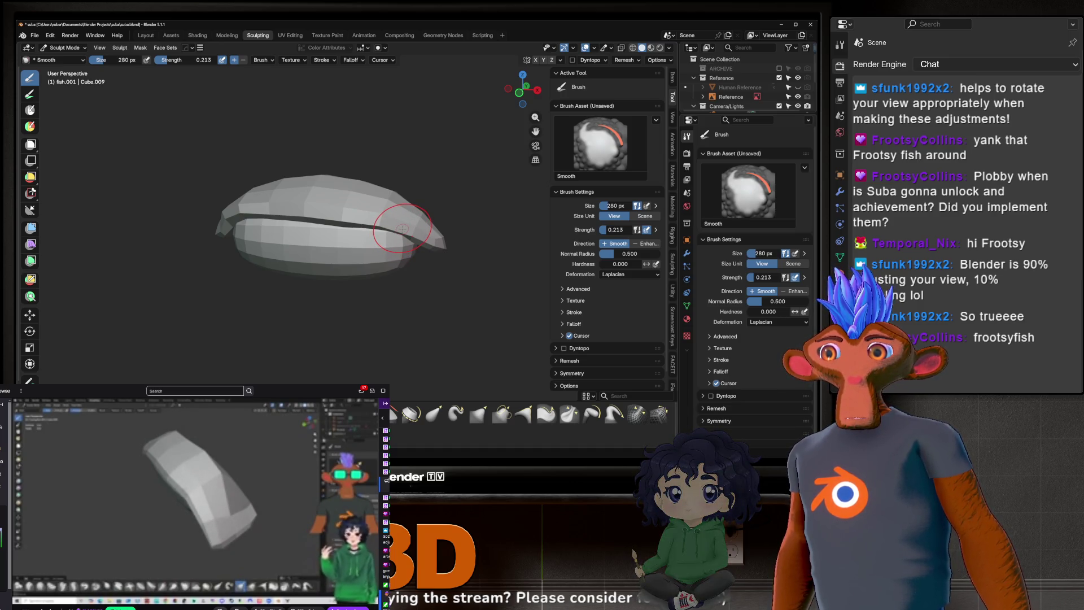
middle_click_drag(325, 218, 300, 213)
scroll(300, 214, "down", 1)
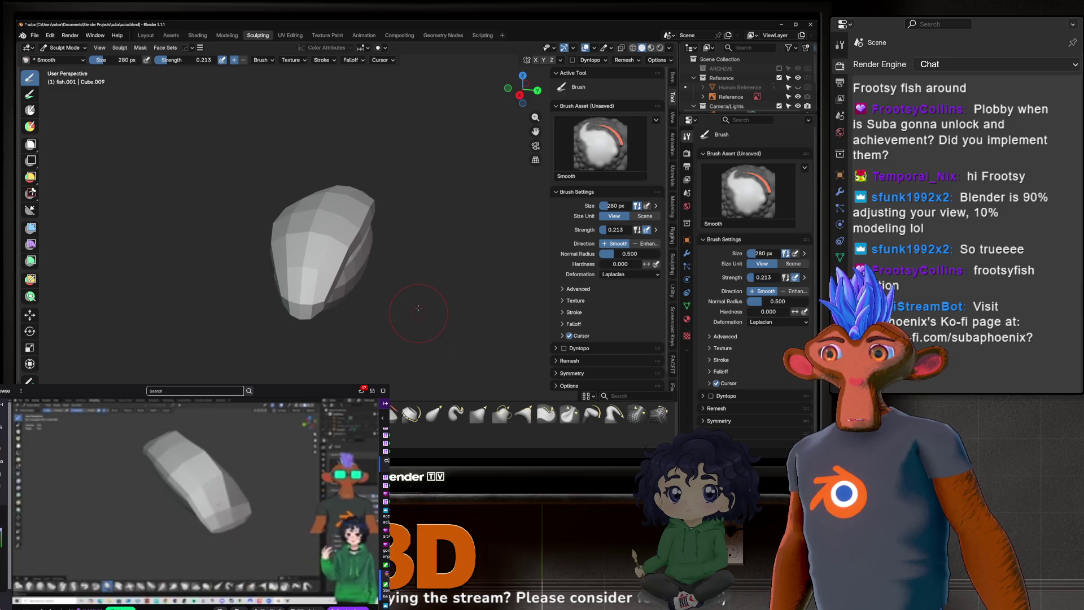
mouse_move(239, 317)
middle_mouse_down()
mouse_move(329, 228)
mouse_move(341, 252)
mouse_move(362, 243)
mouse_move(508, 248)
mouse_move(276, 236)
mouse_move(321, 205)
middle_mouse_up()
scroll(254, 247, "up", 2)
mouse_move(254, 248)
middle_mouse_down()
mouse_move(143, 339)
mouse_move(277, 251)
mouse_move(257, 254)
middle_mouse_up()
Step: Nudge the fish slice's tip with Grab, then make Pull the active brush
key("g")
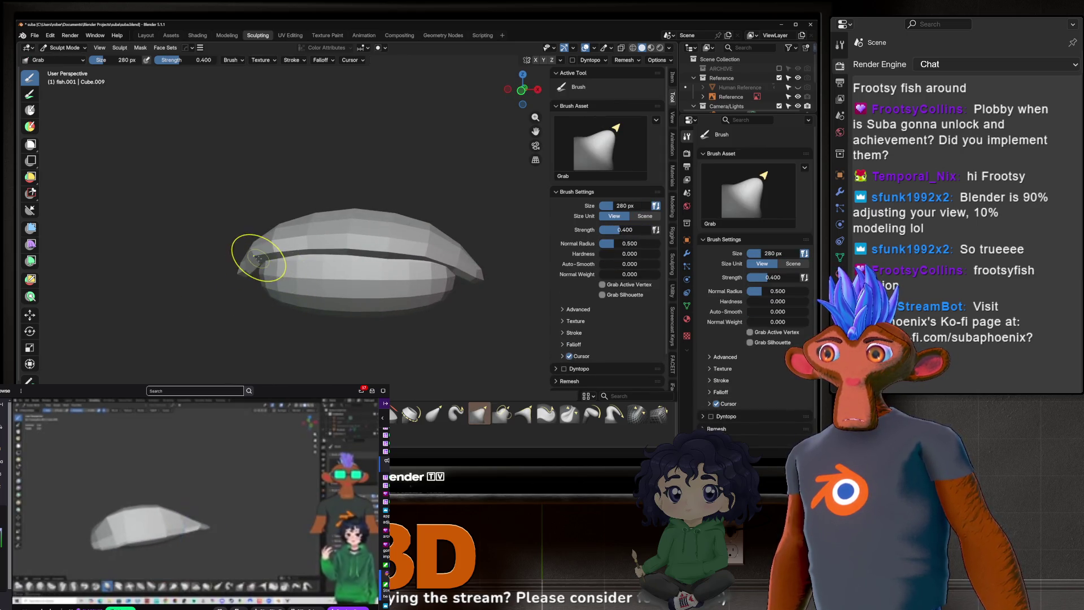
mouse_move(254, 249)
middle_mouse_down()
mouse_move(255, 259)
mouse_move(291, 254)
mouse_move(172, 244)
middle_mouse_up()
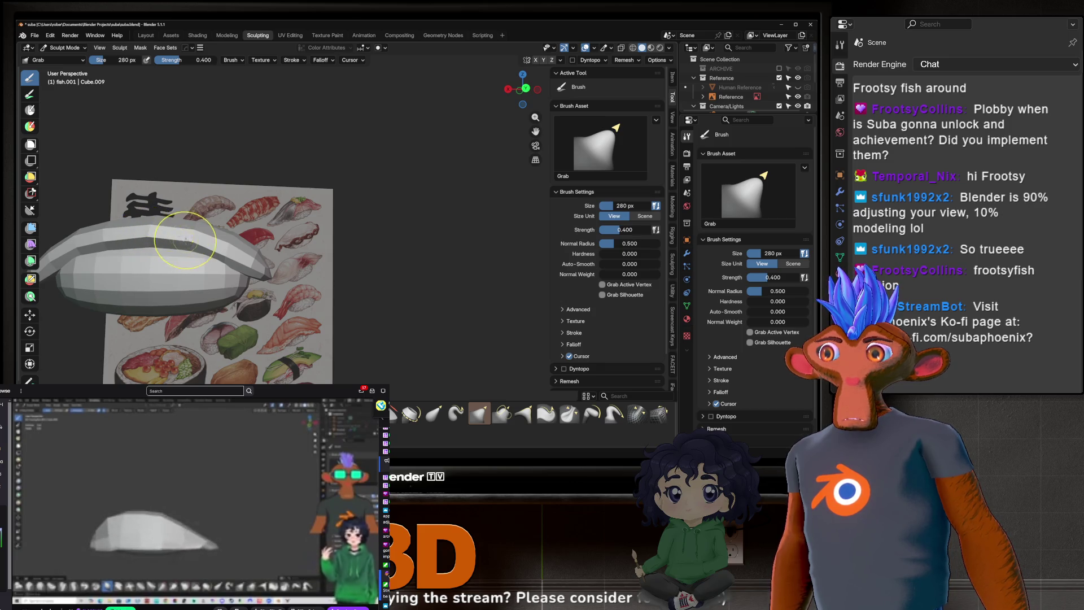
mouse_move(177, 235)
middle_mouse_down()
mouse_move(303, 266)
mouse_move(175, 249)
mouse_move(311, 285)
middle_mouse_up()
scroll(317, 242, "up", 3)
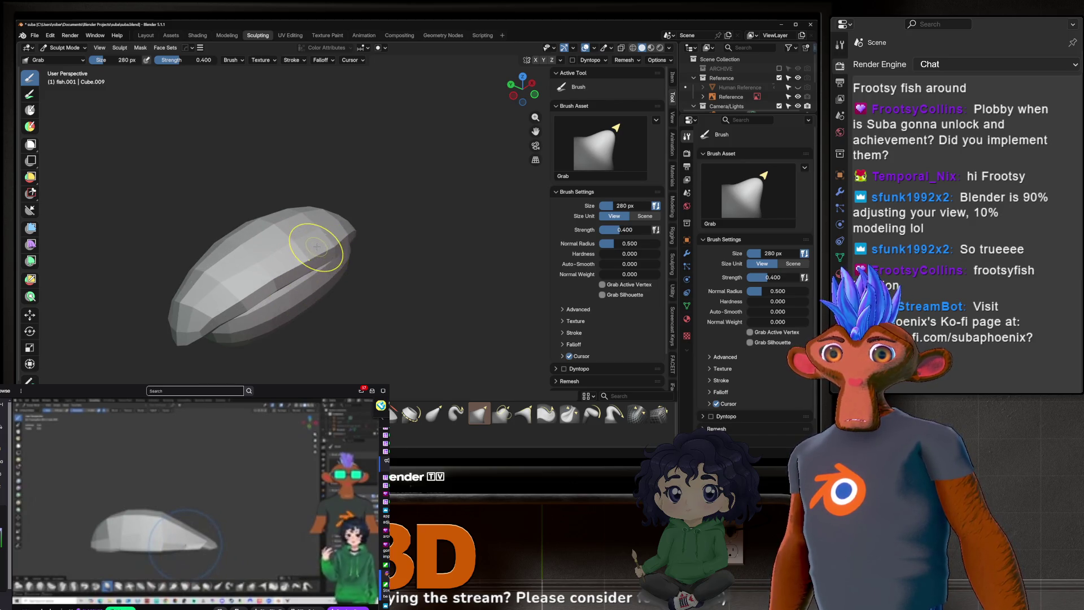
scroll(316, 244, "up", 2)
middle_click_drag(245, 219, 218, 270)
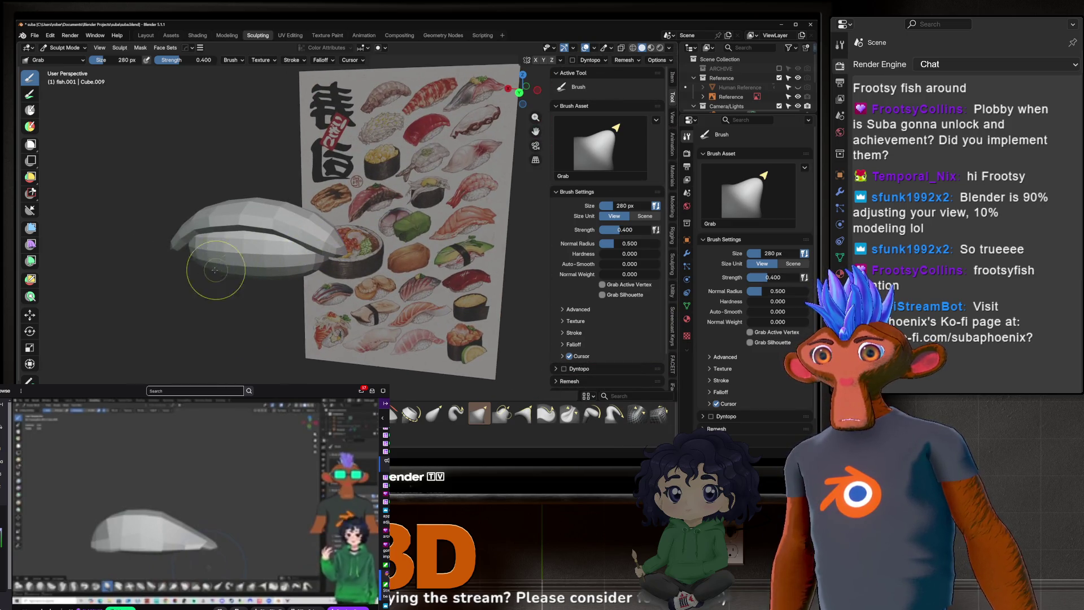
scroll(218, 270, "up", 3)
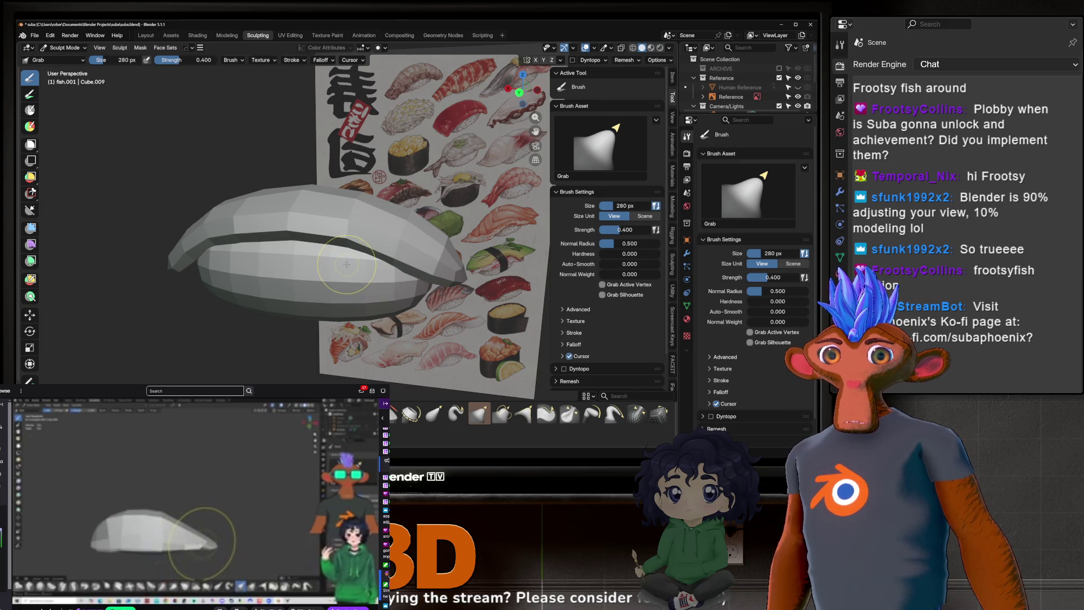
middle_click_drag(347, 264, 362, 283)
mouse_move(389, 283)
middle_mouse_down()
mouse_move(365, 317)
mouse_move(372, 345)
middle_mouse_up()
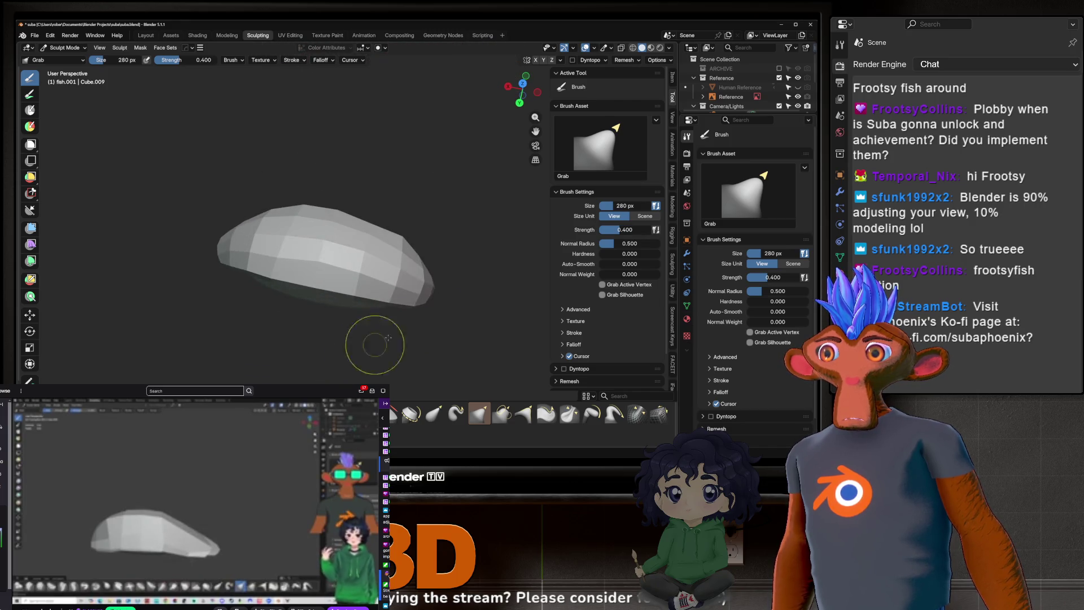
left_click(614, 416)
mouse_move(457, 314)
middle_mouse_down()
mouse_move(356, 230)
mouse_move(392, 315)
middle_mouse_up()
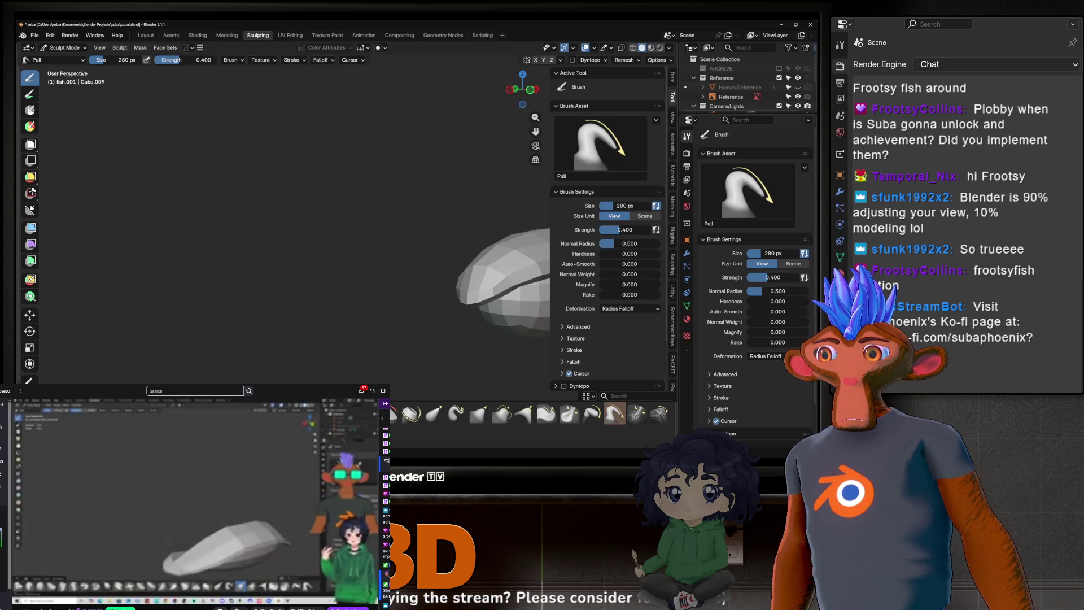
Step: Hook the fish's lower-left tip slightly outward with Snake Hook, then return to Grab
key("k")
mouse_move(429, 305)
middle_mouse_down()
mouse_move(361, 282)
mouse_move(337, 293)
mouse_move(404, 316)
mouse_move(346, 320)
middle_mouse_up()
mouse_move(341, 278)
middle_mouse_down()
mouse_move(327, 238)
mouse_move(363, 266)
mouse_move(484, 254)
mouse_move(290, 210)
mouse_move(290, 315)
mouse_move(335, 242)
middle_mouse_up()
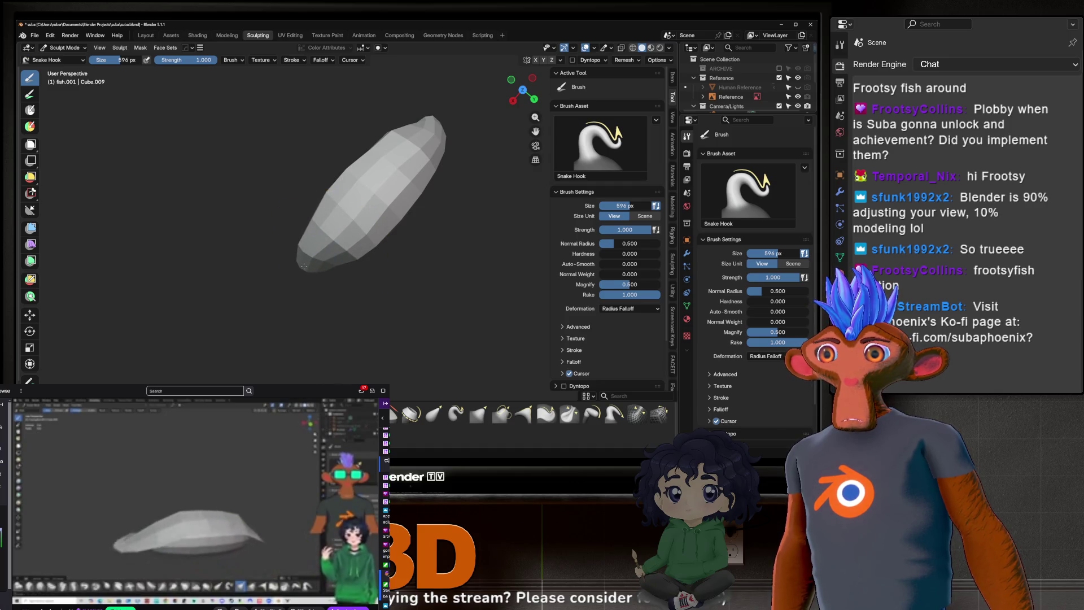
left_click_drag(303, 261, 307, 257)
middle_click_drag(307, 257, 324, 273)
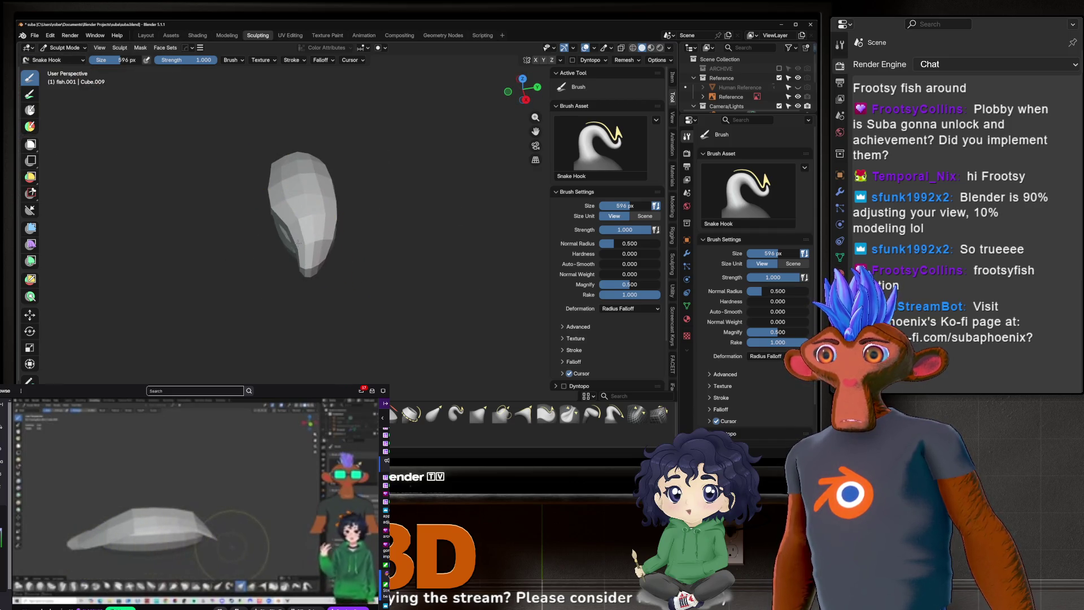
middle_click_drag(314, 237, 313, 191)
mouse_move(302, 279)
middle_mouse_down()
mouse_move(305, 317)
mouse_move(286, 351)
mouse_move(351, 321)
mouse_move(280, 254)
middle_mouse_up()
key("g")
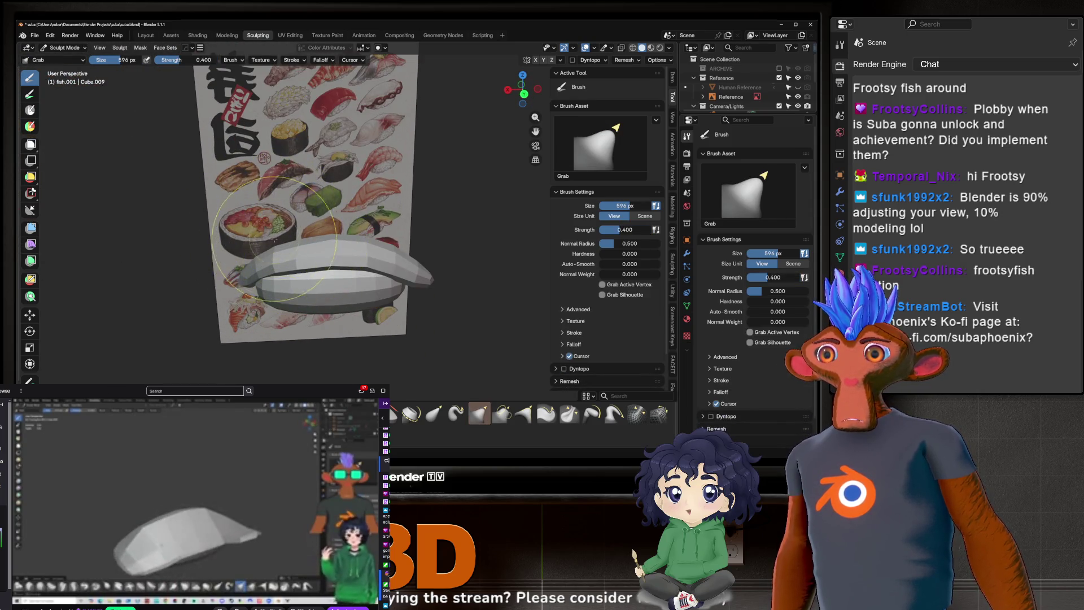
scroll(290, 302, "up", 1)
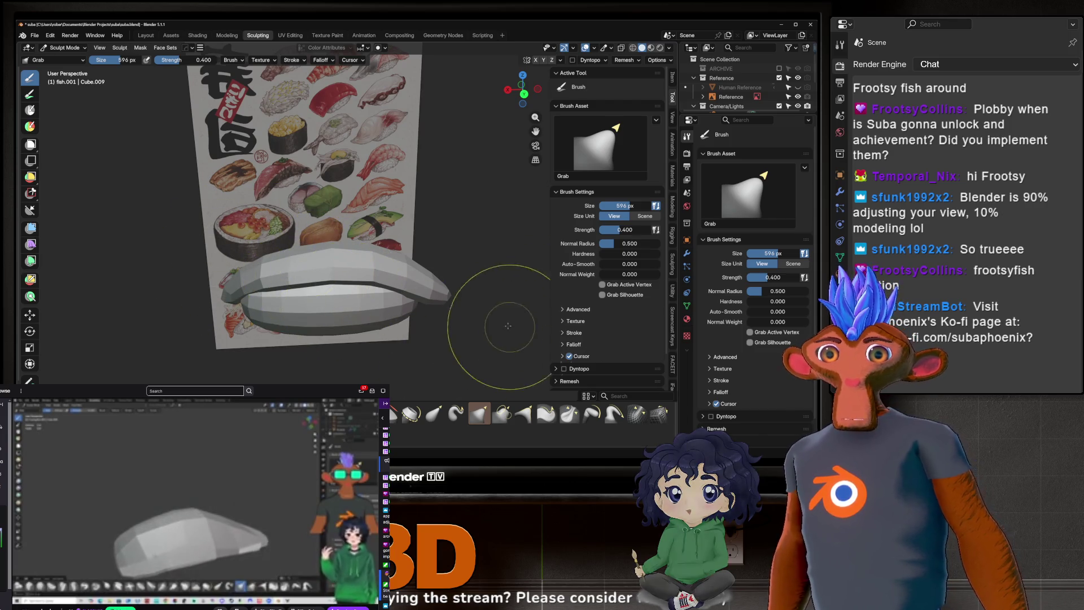
mouse_move(497, 332)
middle_mouse_down()
mouse_move(388, 291)
mouse_move(370, 262)
mouse_move(311, 246)
mouse_move(350, 242)
middle_mouse_up()
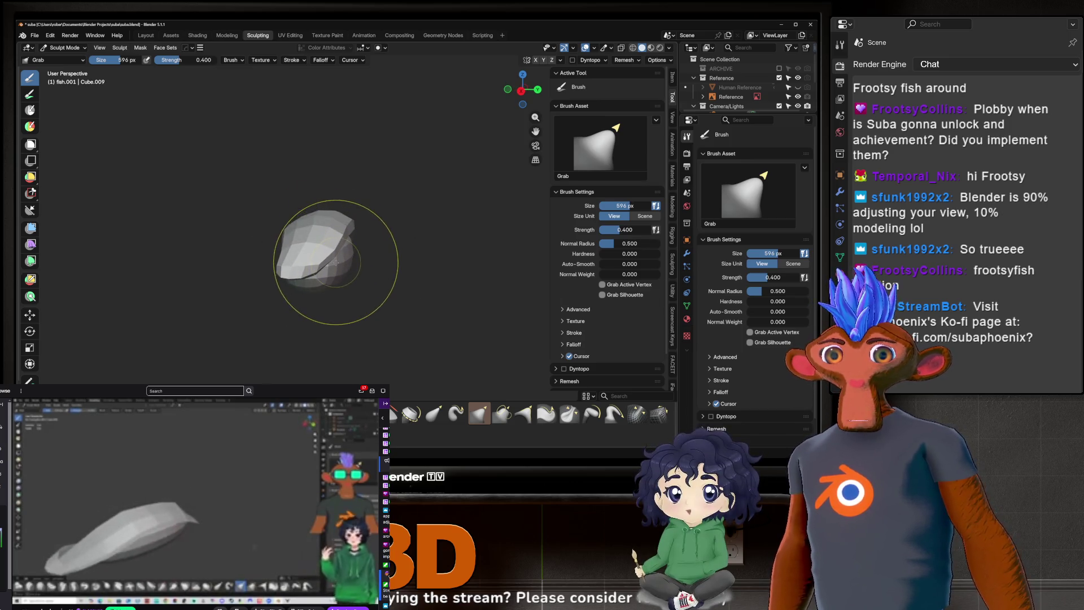
mouse_move(324, 247)
middle_mouse_down()
mouse_move(377, 247)
mouse_move(271, 242)
mouse_move(294, 258)
mouse_move(315, 213)
mouse_move(424, 249)
mouse_move(413, 261)
mouse_move(403, 267)
mouse_move(416, 188)
mouse_move(315, 271)
mouse_move(390, 259)
mouse_move(363, 260)
middle_mouse_up()
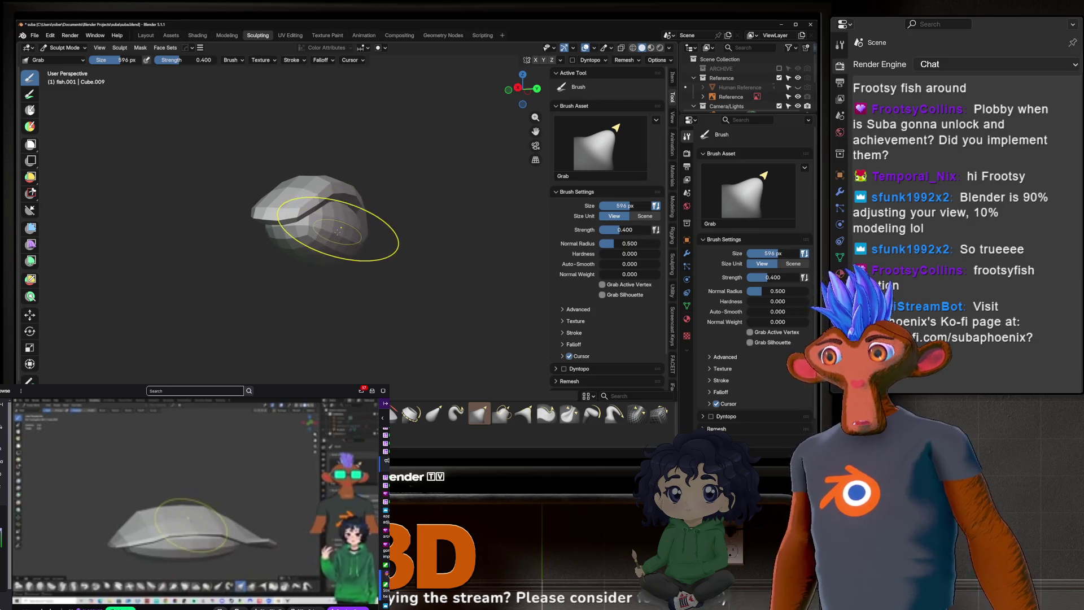
scroll(352, 231, "up", 3)
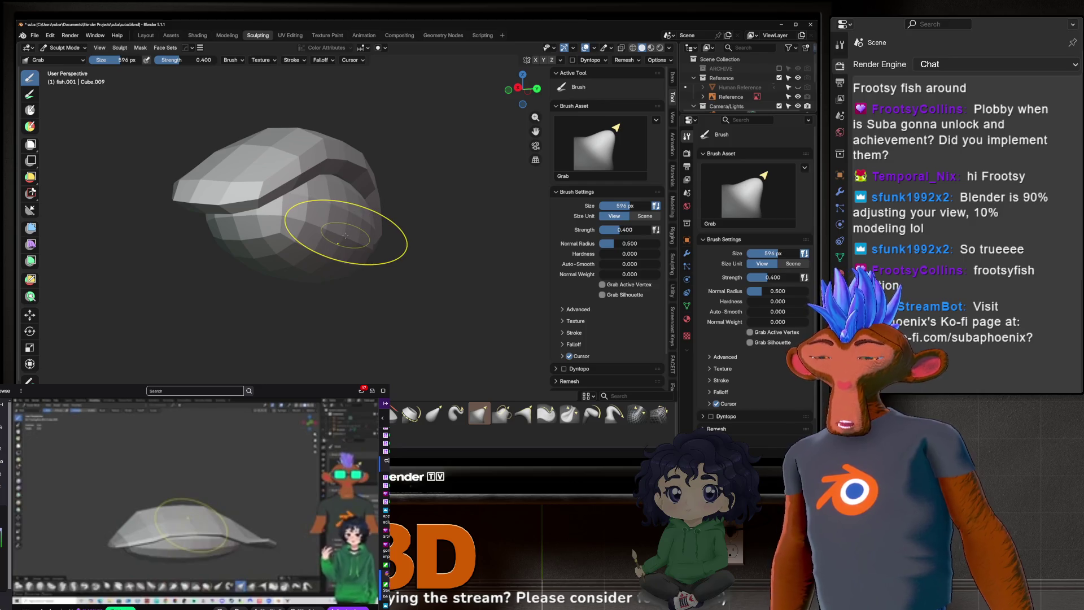
key("alt+q")
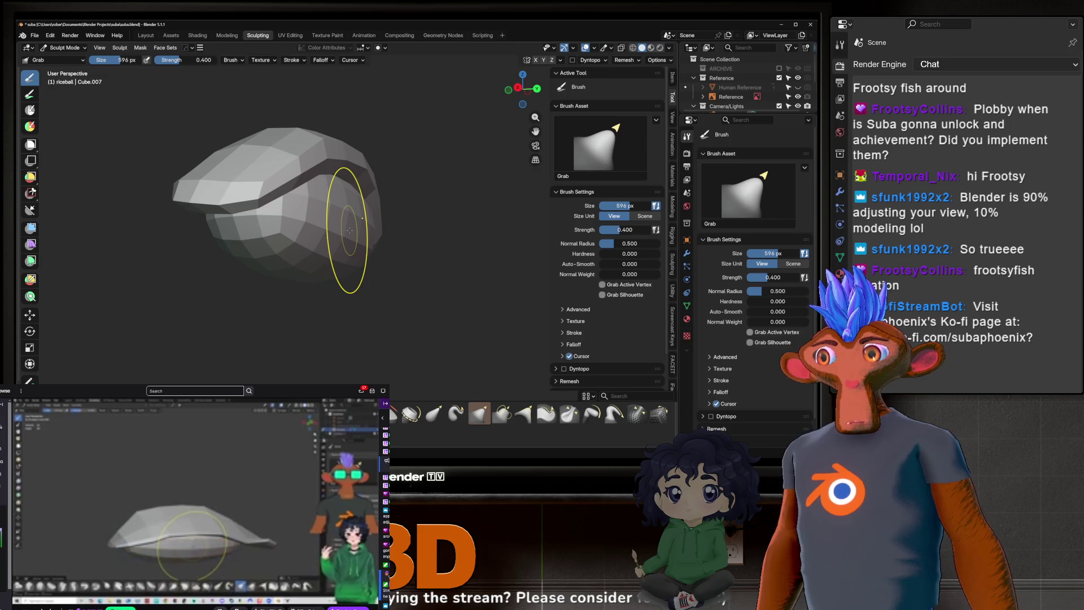
Step: Inspect the riceball from several sides, then switch the sculpt target back to fish.001
middle_click_drag(350, 230, 307, 266)
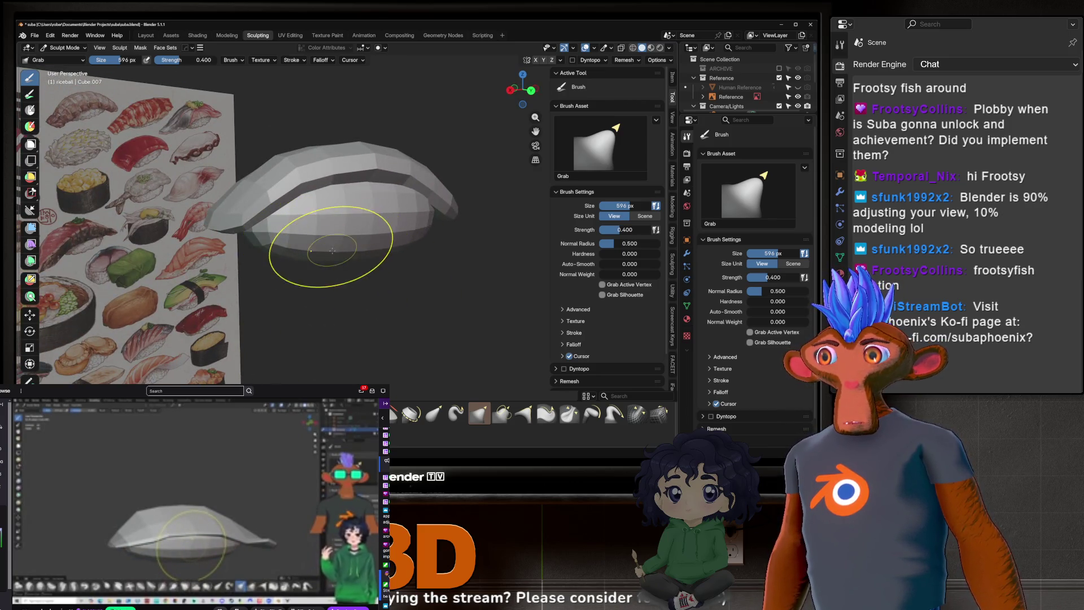
middle_click_drag(232, 220, 254, 218)
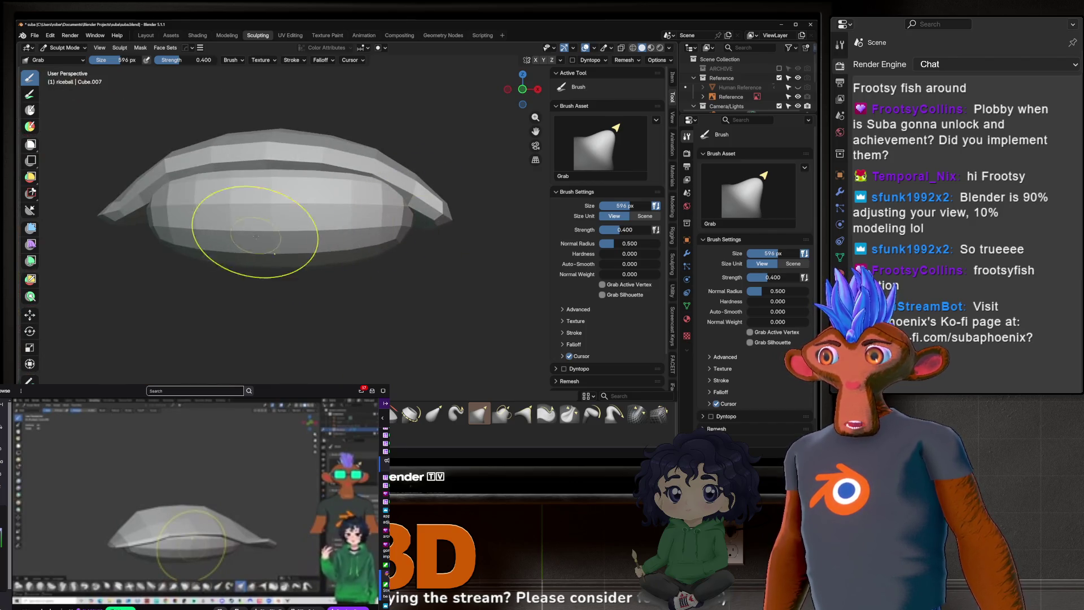
mouse_move(424, 232)
middle_mouse_down()
mouse_move(302, 206)
mouse_move(308, 265)
middle_mouse_up()
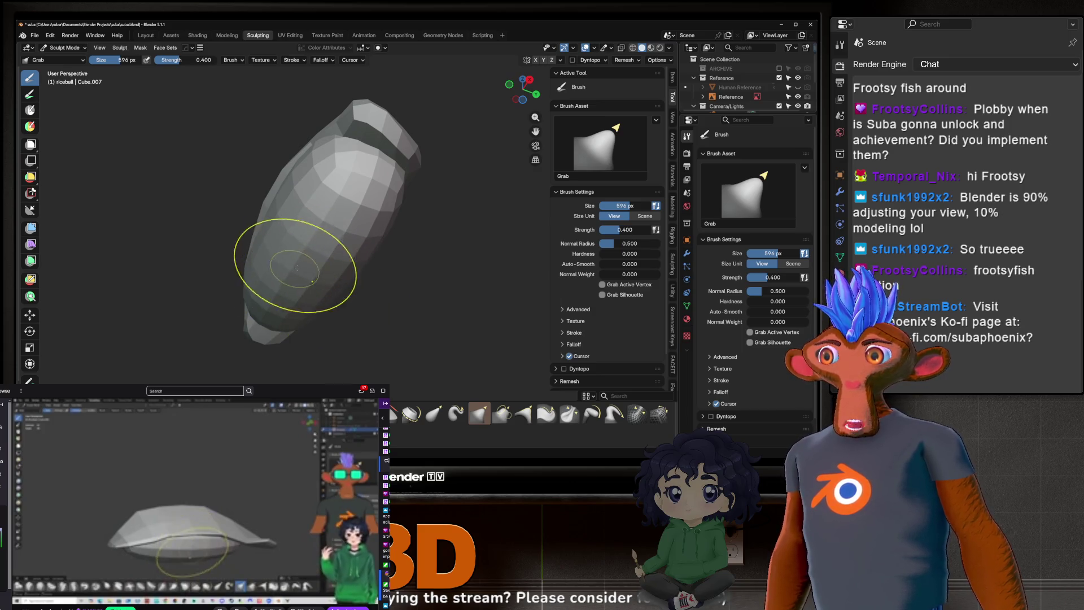
mouse_move(322, 222)
middle_mouse_down()
mouse_move(249, 256)
mouse_move(303, 205)
mouse_move(375, 218)
mouse_move(265, 212)
mouse_move(436, 254)
mouse_move(460, 274)
mouse_move(452, 298)
mouse_move(475, 249)
mouse_move(424, 295)
mouse_move(448, 312)
middle_mouse_up()
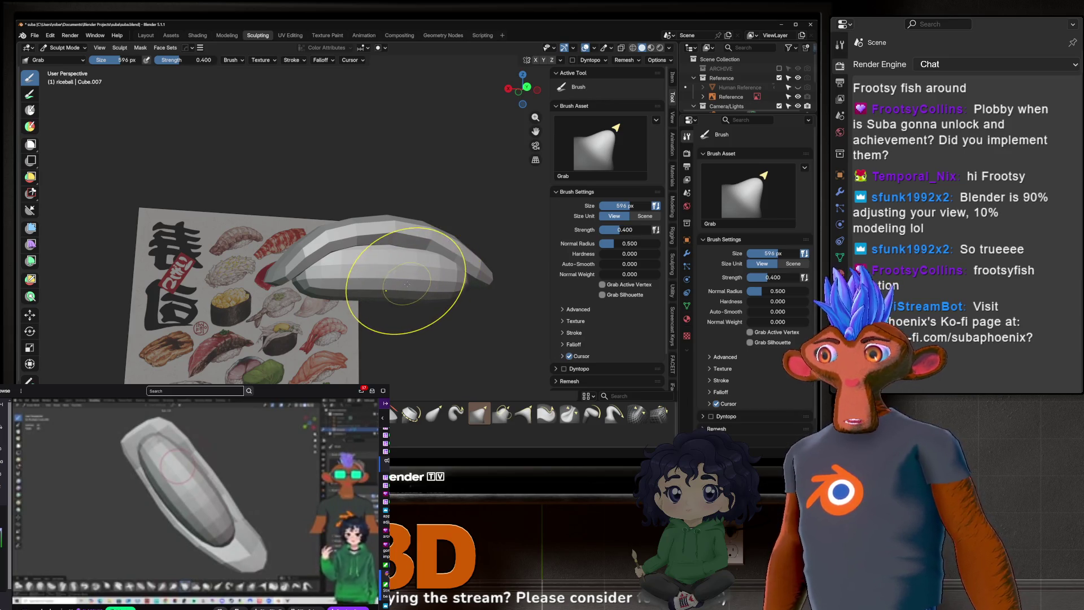
mouse_move(415, 282)
middle_mouse_down()
mouse_move(440, 233)
mouse_move(375, 206)
mouse_move(431, 157)
middle_mouse_up()
middle_click_drag(339, 310, 389, 333)
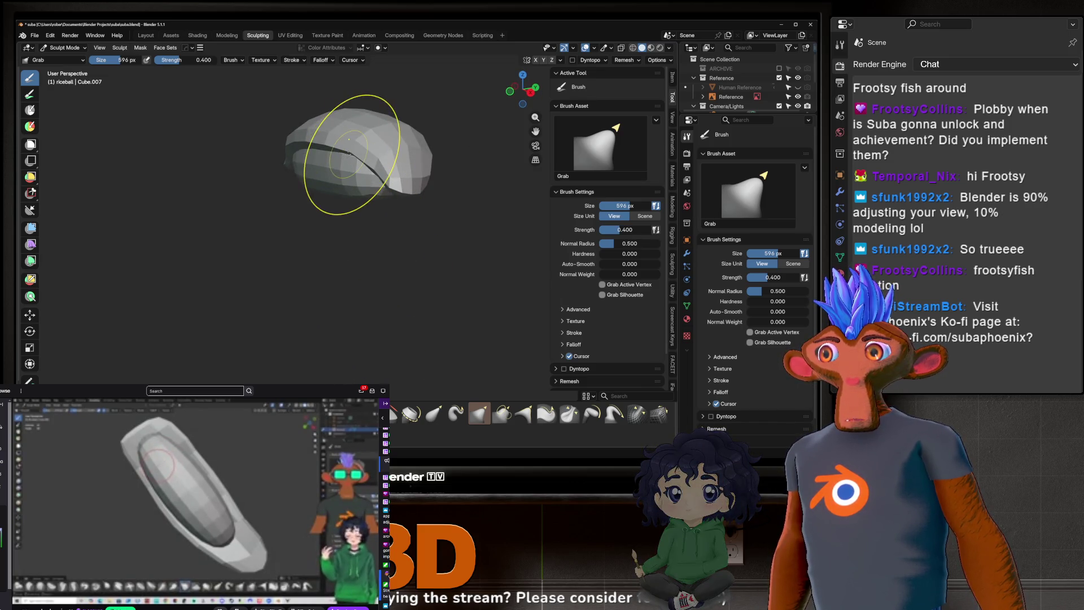
key("alt+q")
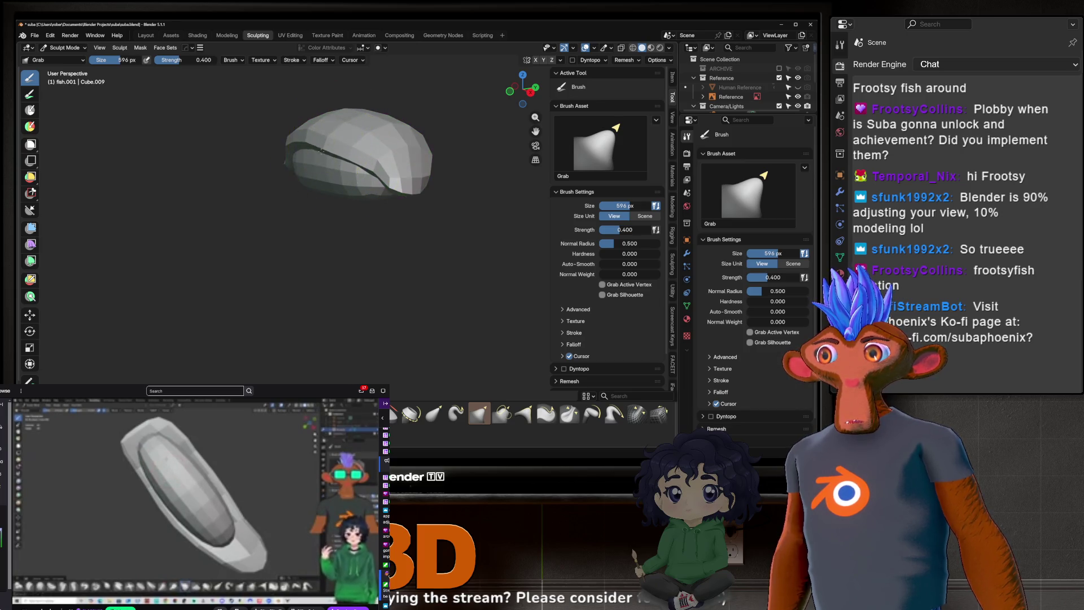
Step: Orbit around fish.001 to inspect its draped, faceted cap from several angles
mouse_move(291, 150)
middle_mouse_down()
mouse_move(363, 182)
mouse_move(193, 156)
mouse_move(357, 164)
middle_mouse_up()
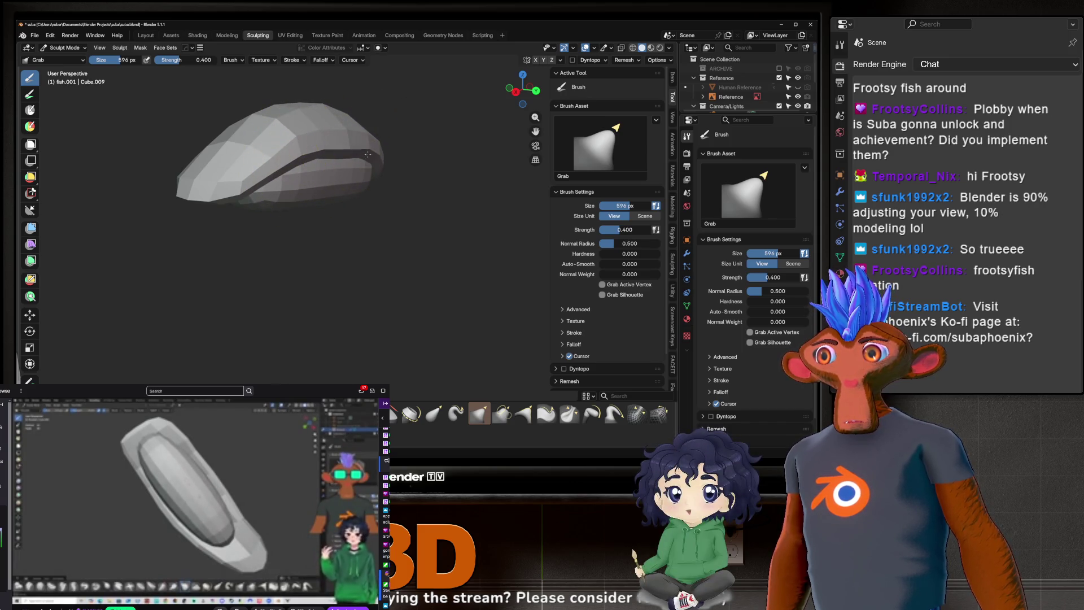
middle_click_drag(367, 154, 235, 159)
middle_click_drag(363, 189, 375, 218)
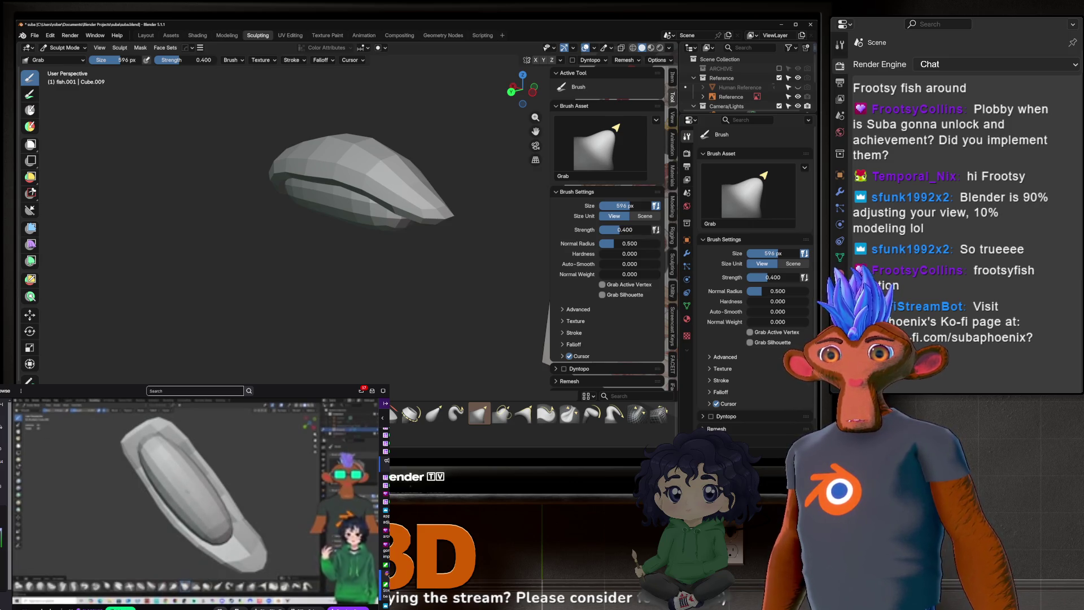
key("ctrl+Tab")
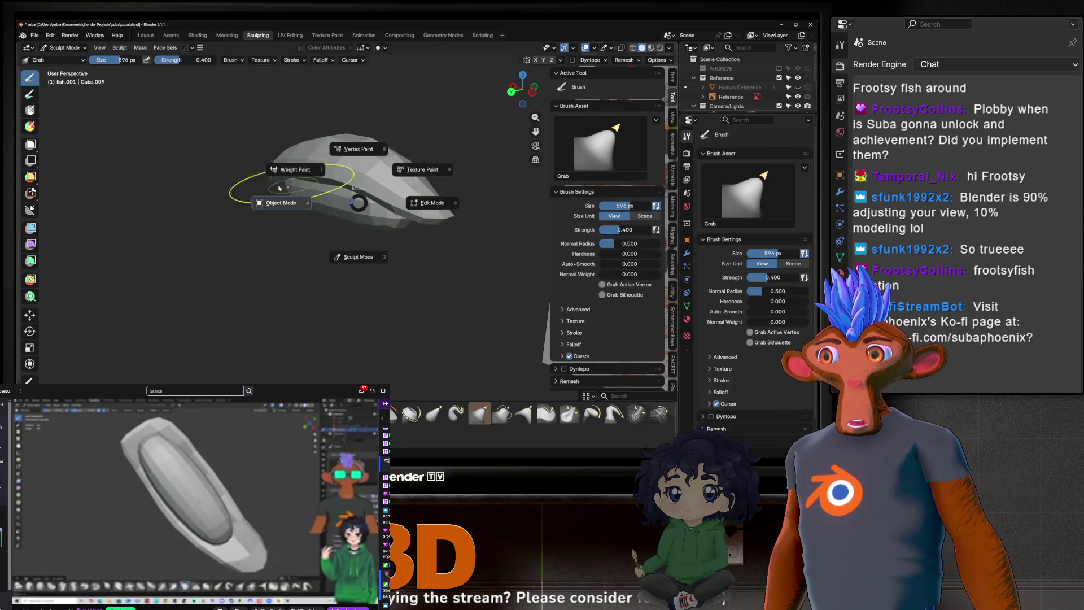
Step: Select the riceball in Object Mode, apply its Subdivision modifier, and resume sculpting it
left_click(335, 209)
left_click(336, 208)
middle_click_drag(336, 209, 363, 197)
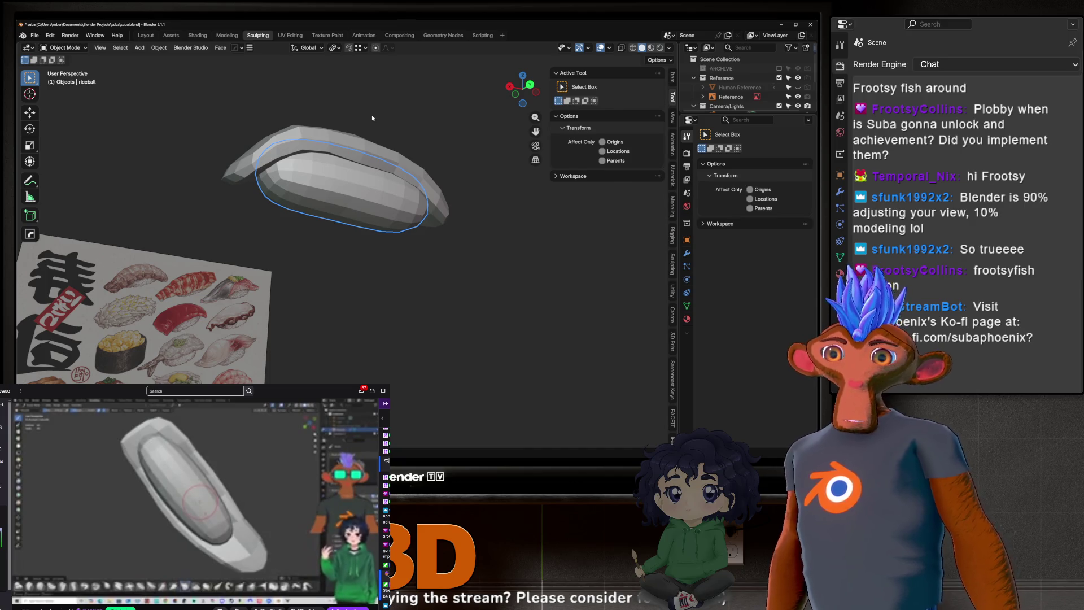
mouse_move(373, 118)
middle_mouse_down()
mouse_move(363, 213)
mouse_move(387, 206)
mouse_move(405, 226)
mouse_move(495, 205)
middle_mouse_up()
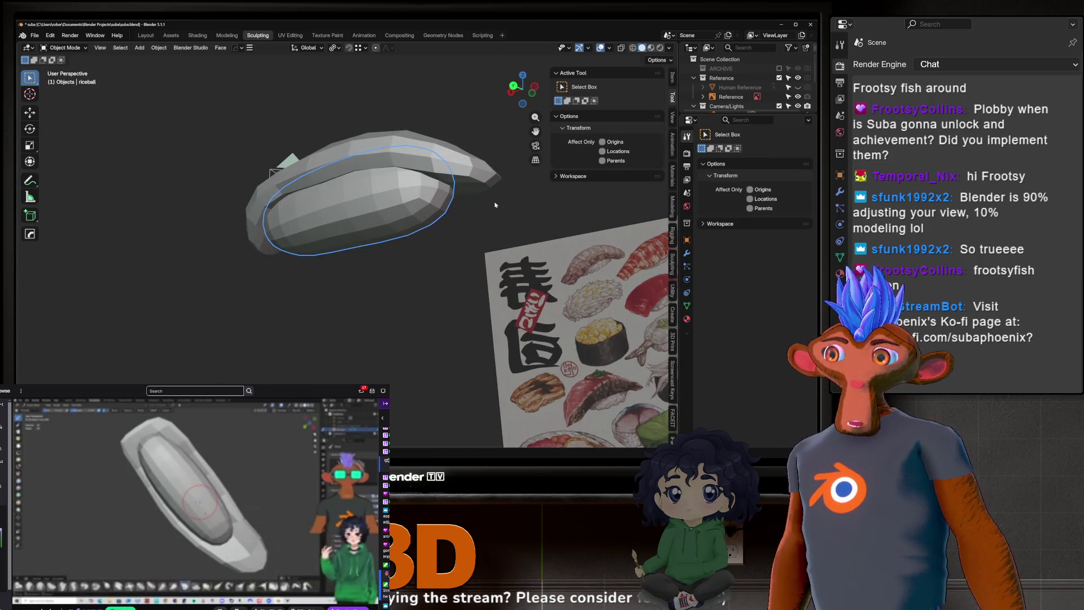
left_click(689, 253)
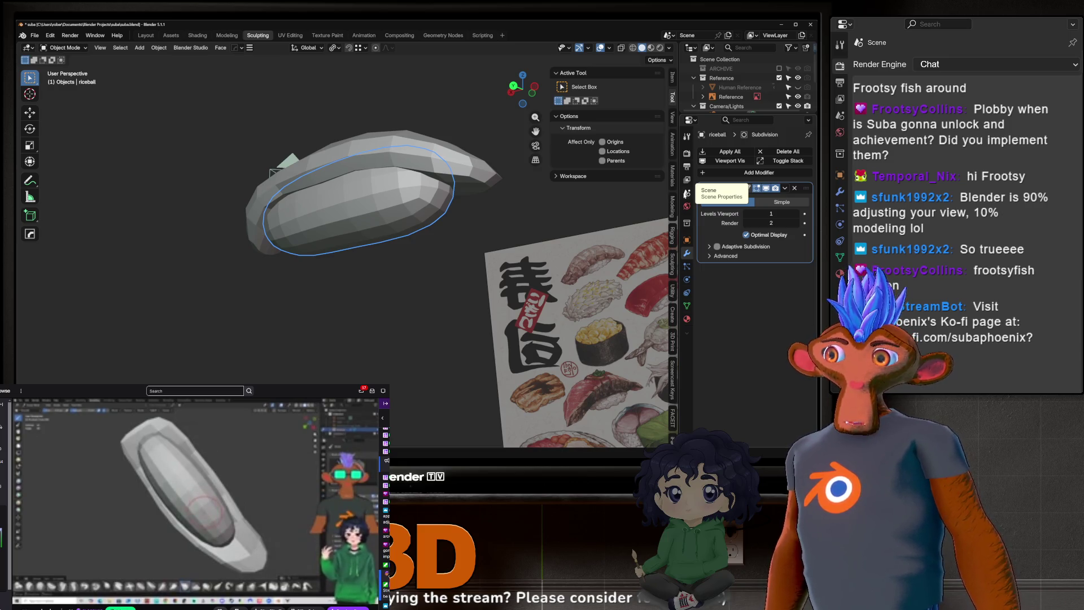
scroll(370, 207, "up", 3)
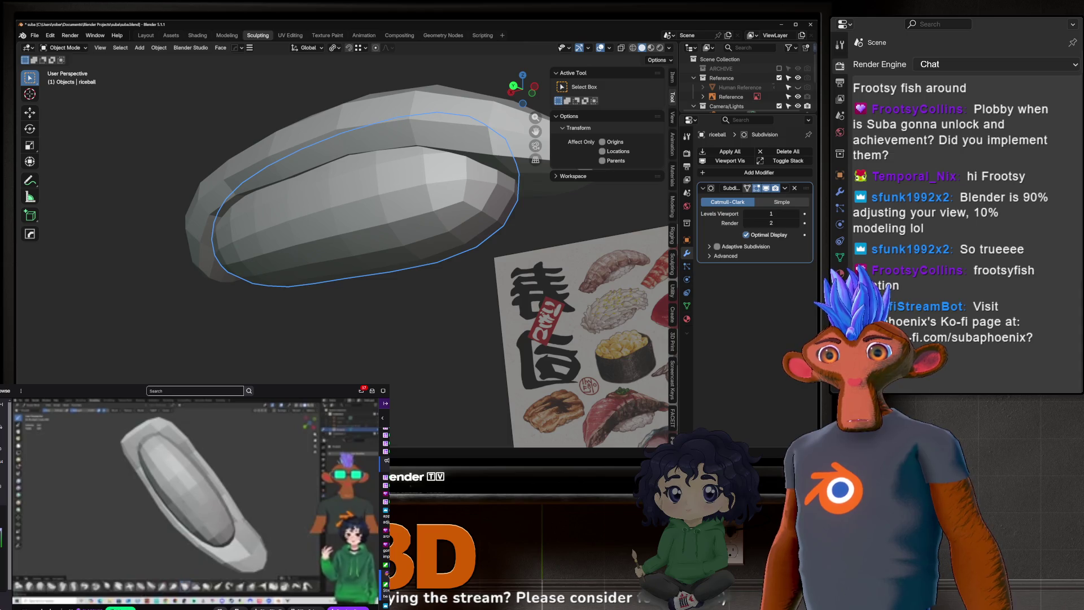
mouse_move(429, 243)
middle_mouse_down()
mouse_move(396, 197)
mouse_move(425, 209)
mouse_move(494, 204)
mouse_move(389, 152)
mouse_move(412, 177)
mouse_move(283, 210)
middle_mouse_up()
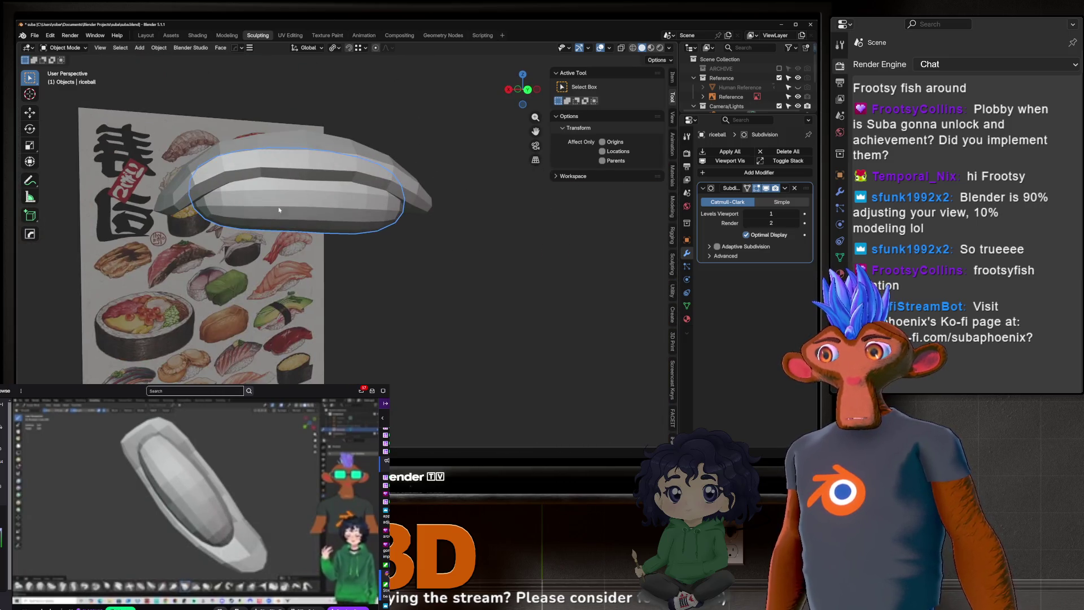
key("ctrl+Tab")
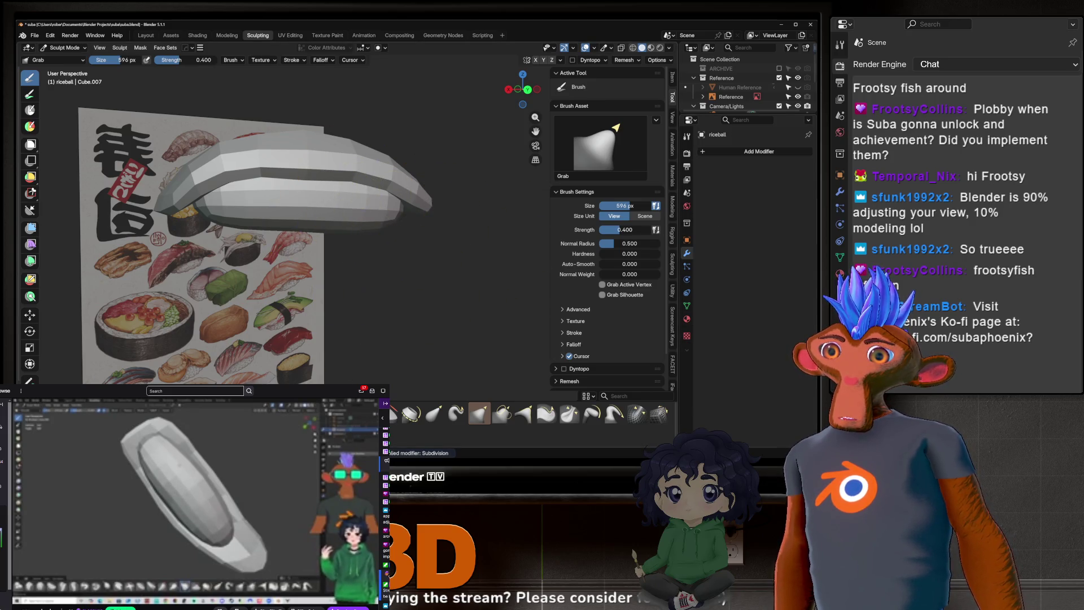
Step: Switch from Grab to the Scrape/Fill brush (strength 0.700) and orbit around the riceball until it stands upright
key("shift+t")
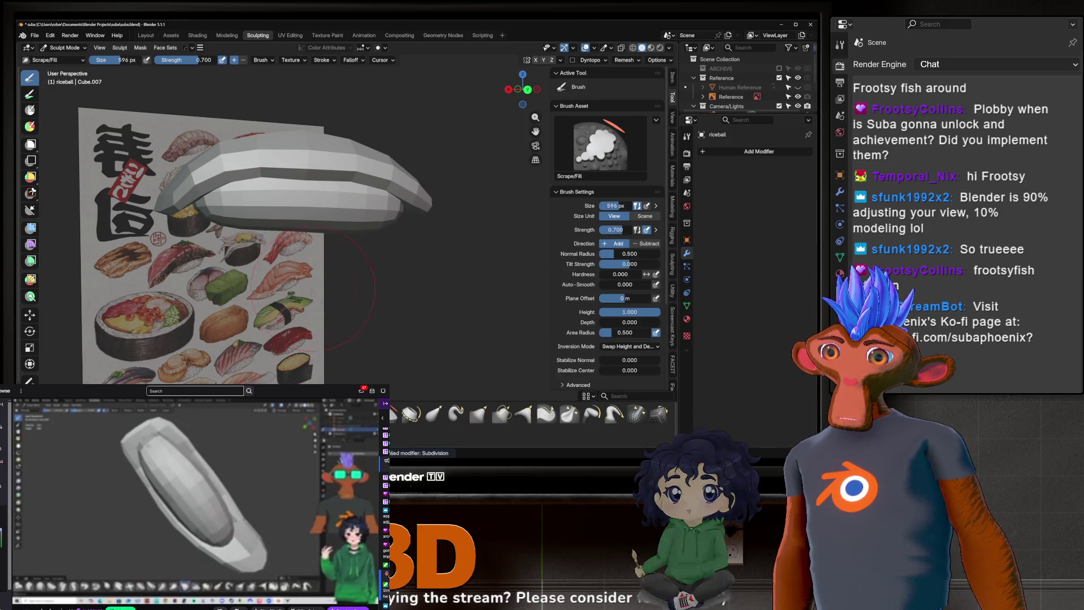
mouse_move(284, 193)
middle_mouse_down()
mouse_move(346, 194)
mouse_move(242, 172)
mouse_move(230, 157)
mouse_move(306, 202)
mouse_move(305, 164)
middle_mouse_up()
middle_click_drag(181, 189, 283, 261)
scroll(284, 262, "down", 4)
mouse_move(300, 186)
middle_mouse_down()
mouse_move(322, 213)
mouse_move(317, 198)
middle_mouse_up()
scroll(333, 192, "up", 3)
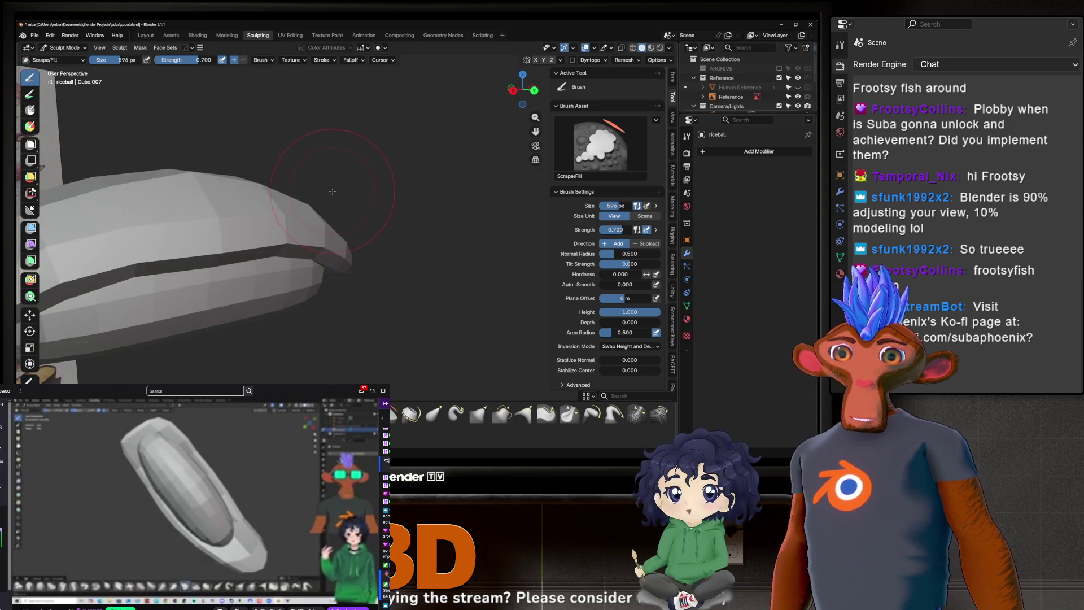
scroll(333, 192, "up", 2)
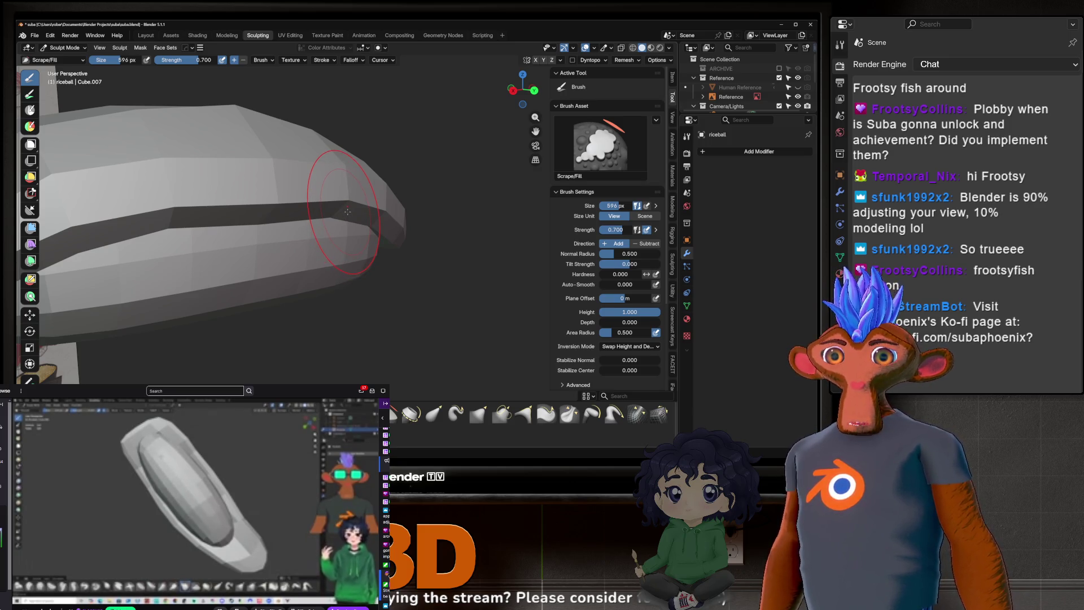
scroll(288, 209, "down", 3)
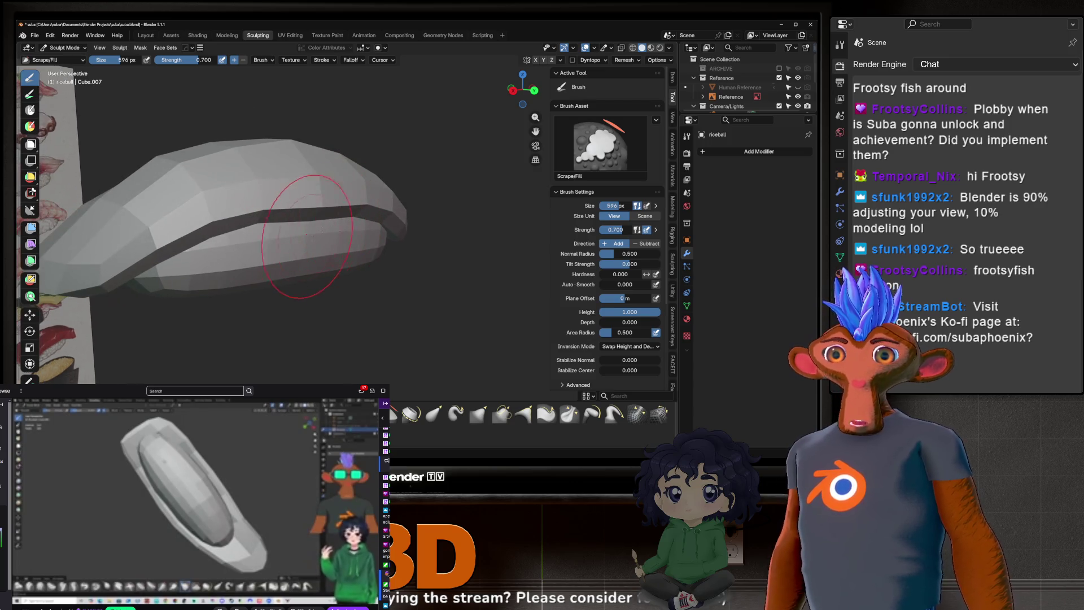
mouse_move(365, 226)
middle_mouse_down()
mouse_move(367, 186)
mouse_move(417, 245)
mouse_move(370, 212)
middle_mouse_up()
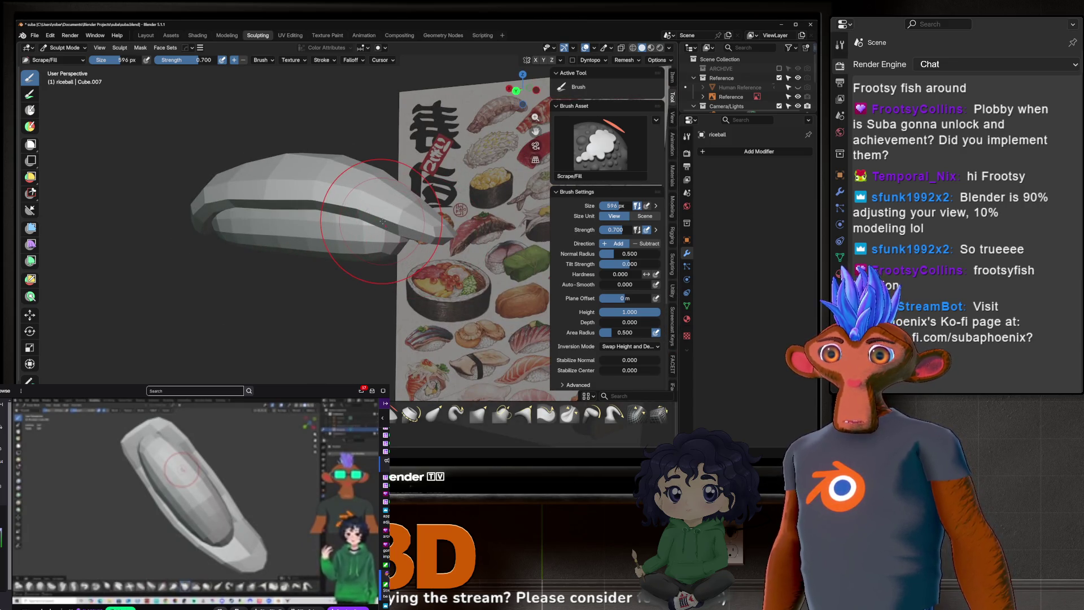
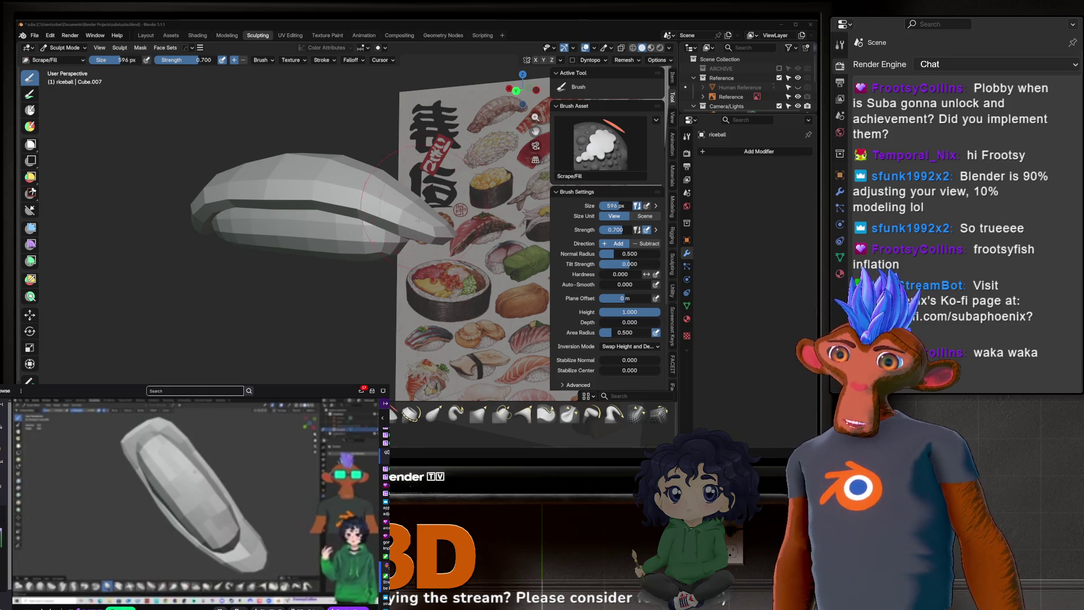
Step: Orbit and zoom to centre the rice ball squarely in front of the reference image
mouse_move(286, 213)
middle_mouse_down()
mouse_move(333, 190)
mouse_move(293, 96)
middle_mouse_up()
scroll(333, 191, "up", 5)
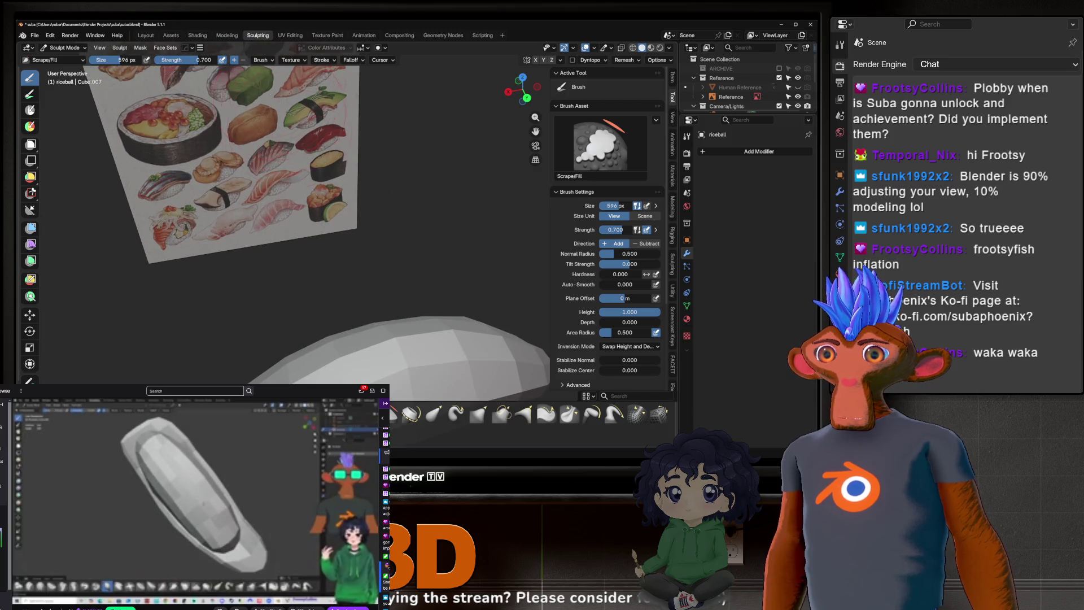
mouse_move(283, 198)
middle_mouse_down()
mouse_move(348, 294)
mouse_move(374, 276)
mouse_move(375, 249)
mouse_move(387, 283)
mouse_move(335, 274)
mouse_move(339, 254)
mouse_move(334, 266)
mouse_move(362, 262)
mouse_move(350, 289)
mouse_move(373, 254)
mouse_move(307, 240)
mouse_move(344, 251)
mouse_move(317, 235)
mouse_move(336, 232)
mouse_move(331, 305)
mouse_move(393, 238)
mouse_move(333, 322)
mouse_move(254, 278)
middle_mouse_up()
Step: Switch to the Grab brush and move sculpting over to the fish.001 mesh
key("g")
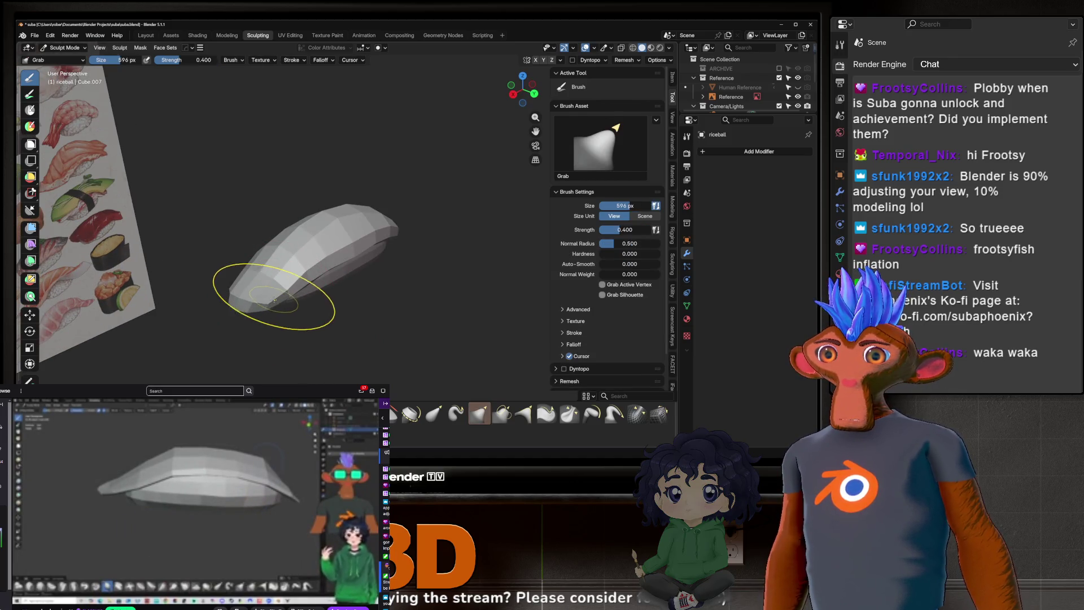
key("alt+q")
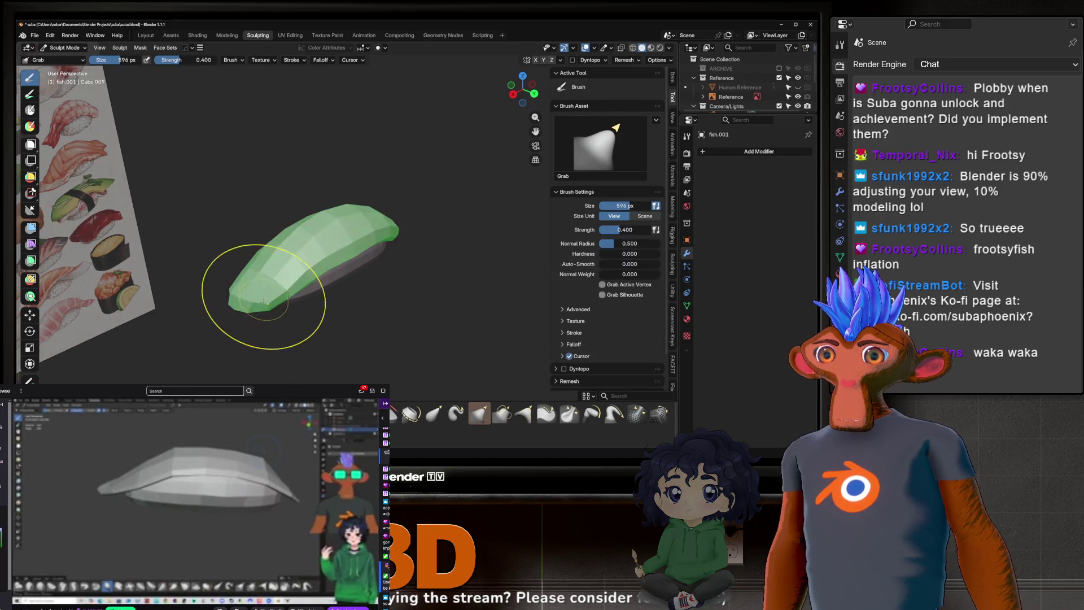
mouse_move(280, 288)
middle_mouse_down()
mouse_move(276, 329)
mouse_move(165, 226)
mouse_move(327, 247)
mouse_move(353, 192)
mouse_move(293, 240)
mouse_move(327, 250)
mouse_move(316, 254)
mouse_move(322, 247)
mouse_move(314, 320)
mouse_move(303, 223)
mouse_move(294, 249)
mouse_move(302, 286)
mouse_move(339, 242)
mouse_move(315, 261)
mouse_move(254, 254)
mouse_move(248, 286)
mouse_move(400, 312)
mouse_move(298, 292)
middle_mouse_up()
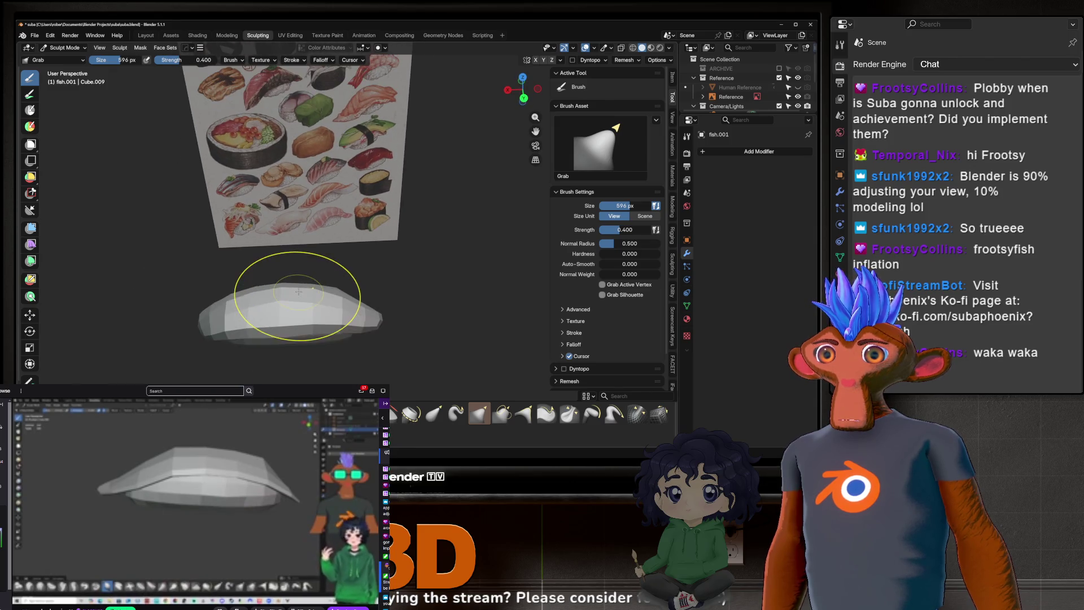
Step: Zoom and orbit around the fish with the sushi reference image behind it
scroll(298, 292, "up", 3)
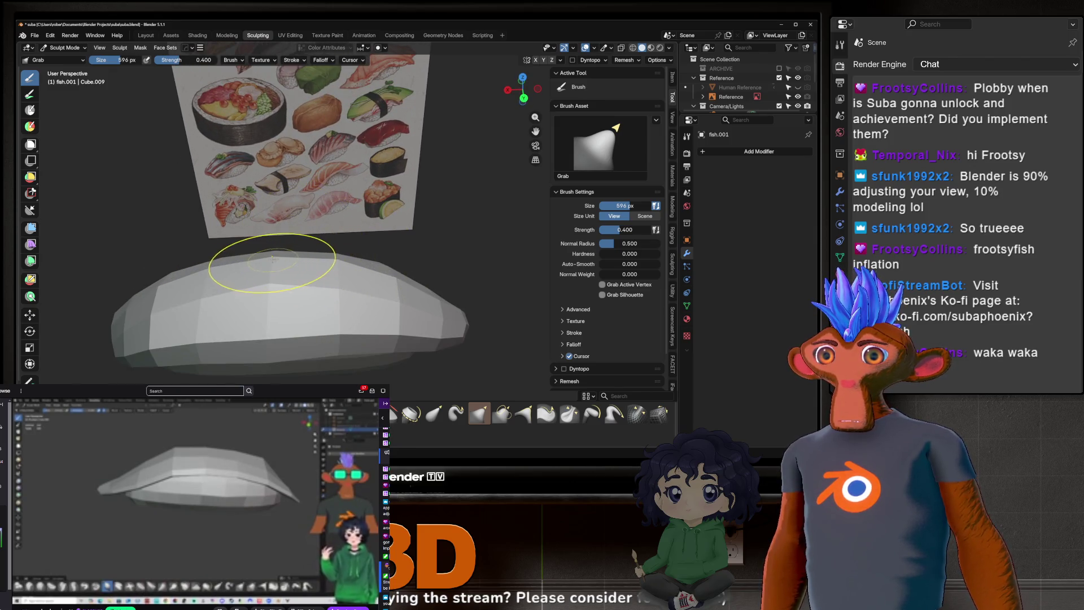
middle_click_drag(254, 264, 285, 225)
scroll(321, 266, "up", 2)
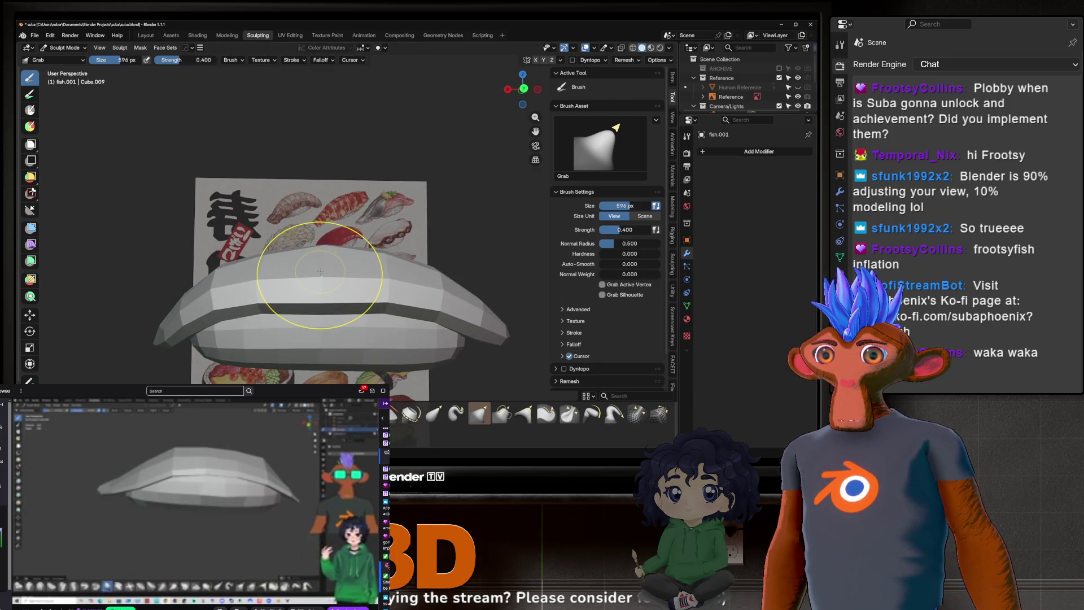
mouse_move(375, 275)
middle_mouse_down()
mouse_move(202, 319)
mouse_move(101, 271)
mouse_move(230, 254)
mouse_move(315, 266)
mouse_move(250, 279)
mouse_move(332, 241)
mouse_move(302, 302)
mouse_move(310, 293)
middle_mouse_up()
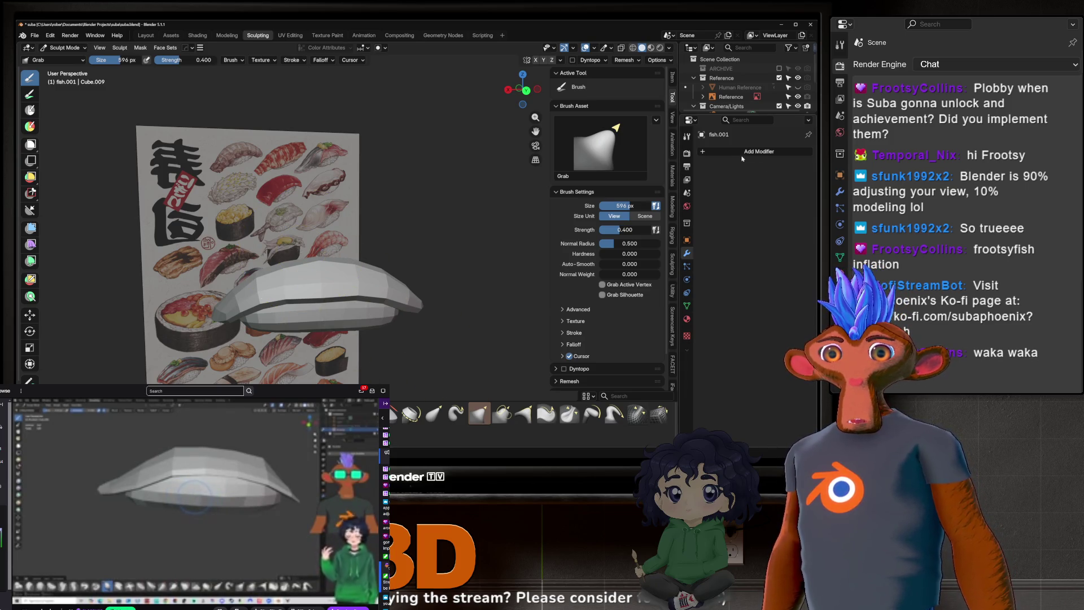
mouse_move(407, 266)
middle_mouse_down()
mouse_move(393, 225)
mouse_move(270, 215)
middle_mouse_up()
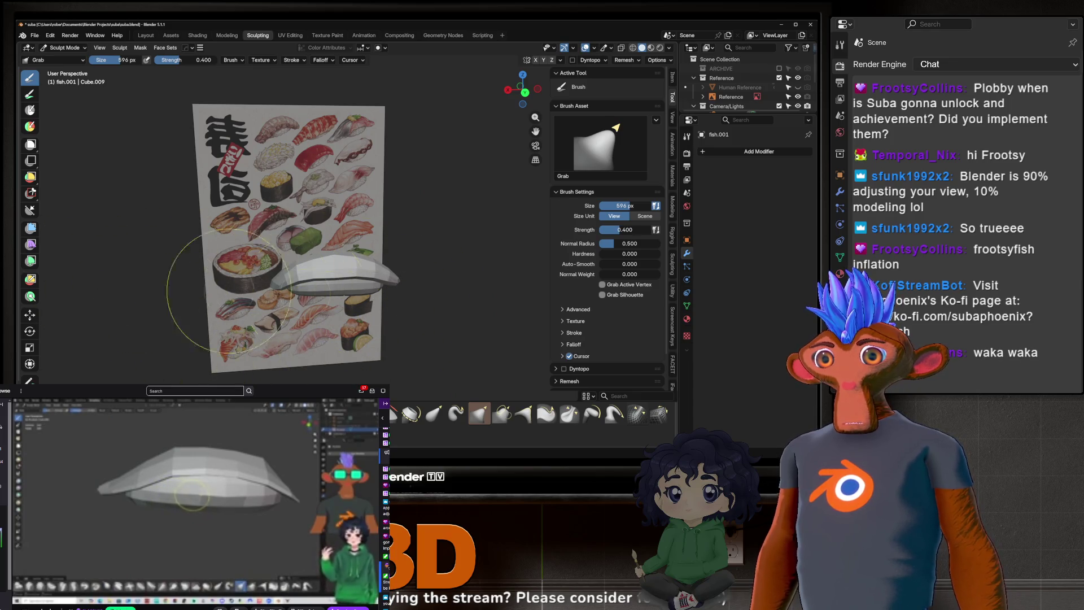
scroll(325, 251, "up", 2)
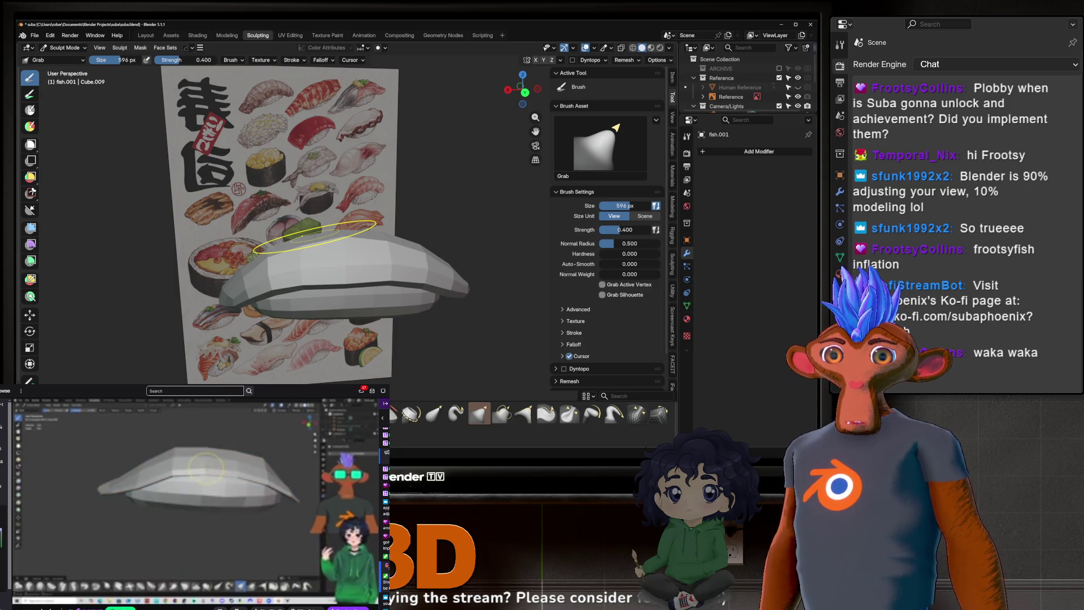
mouse_move(214, 266)
middle_mouse_down()
mouse_move(221, 167)
mouse_move(339, 282)
middle_mouse_up()
scroll(311, 251, "down", 2)
scroll(341, 285, "up", 2)
scroll(346, 289, "up", 1)
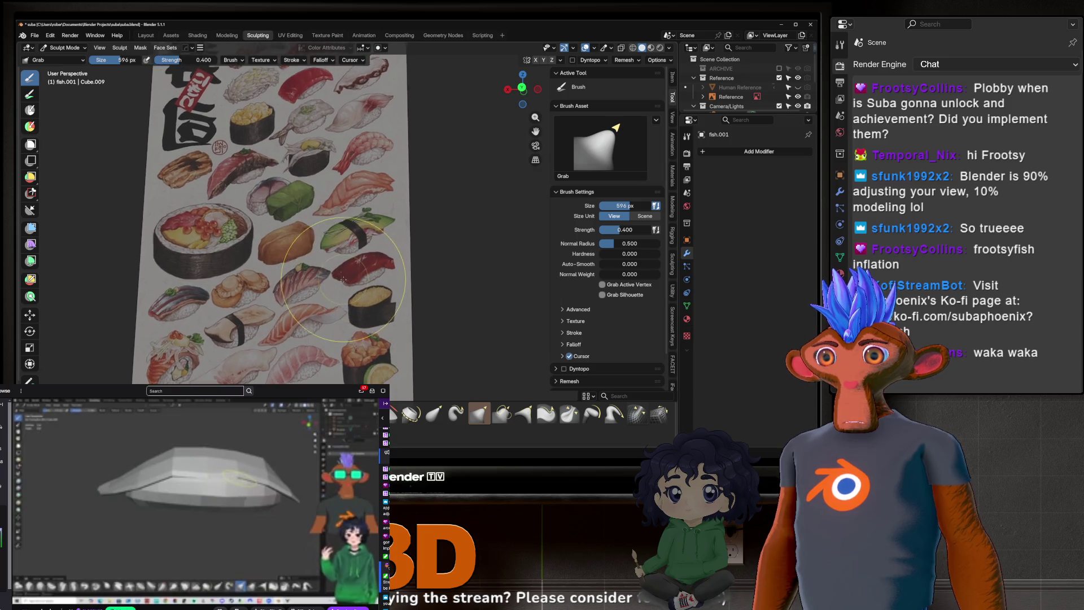
scroll(333, 238, "down", 5)
scroll(307, 141, "up", 8)
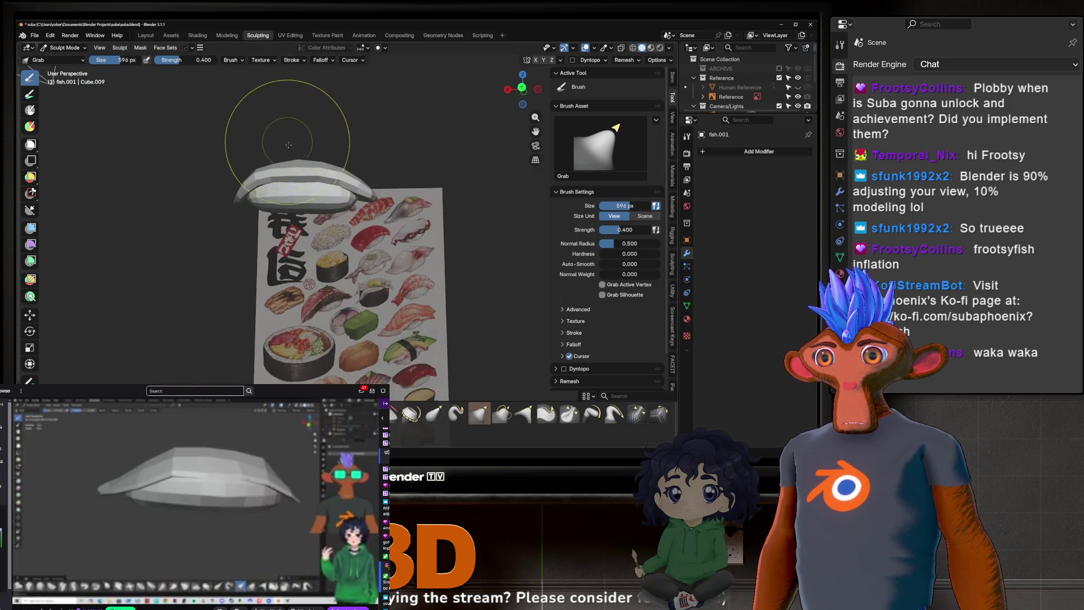
mouse_move(319, 212)
middle_mouse_down()
mouse_move(308, 321)
mouse_move(267, 222)
mouse_move(271, 248)
middle_mouse_up()
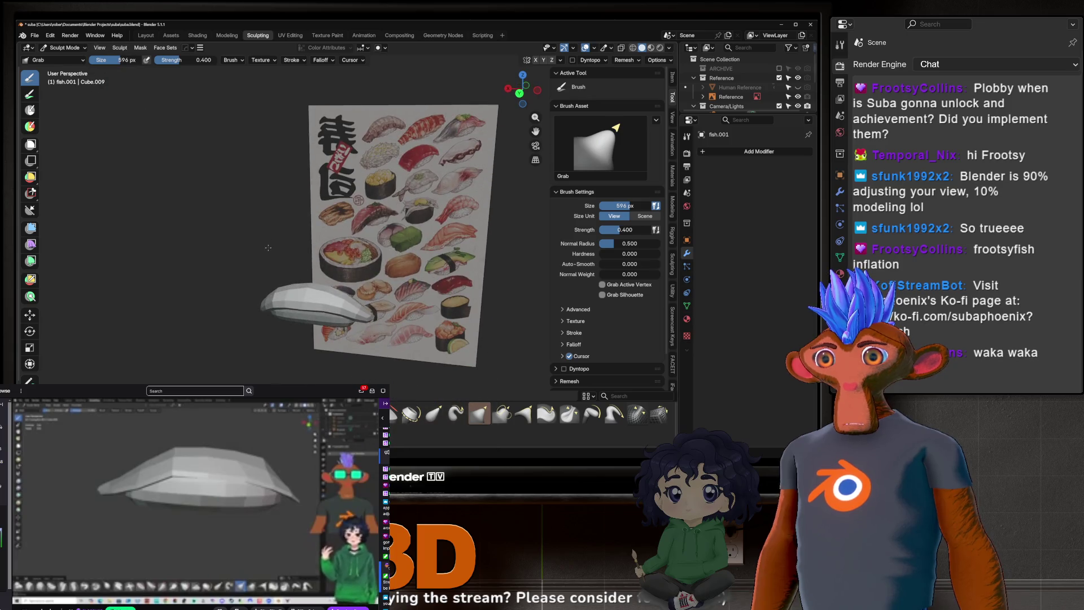
scroll(401, 210, "up", 4)
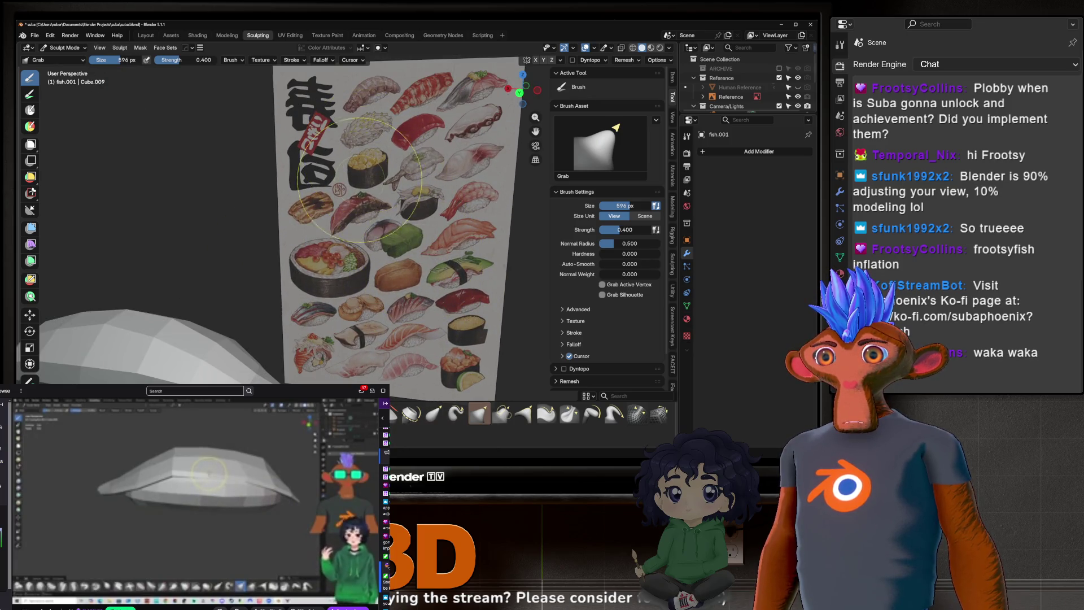
scroll(395, 295, "up", 1)
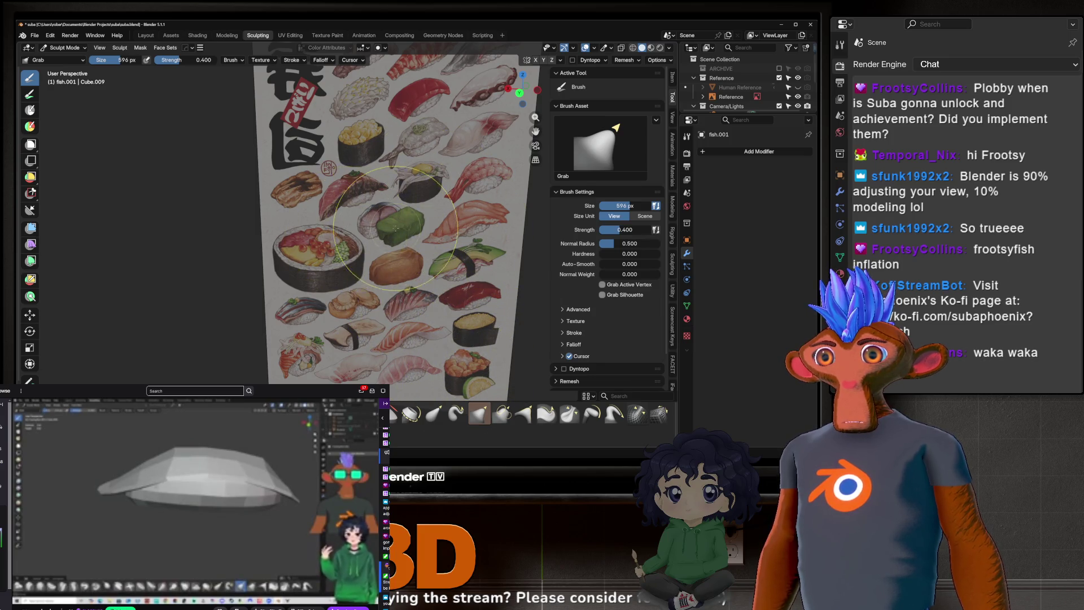
scroll(388, 202, "down", 4)
mouse_move(381, 202)
middle_mouse_down()
mouse_move(372, 210)
mouse_move(302, 186)
middle_mouse_up()
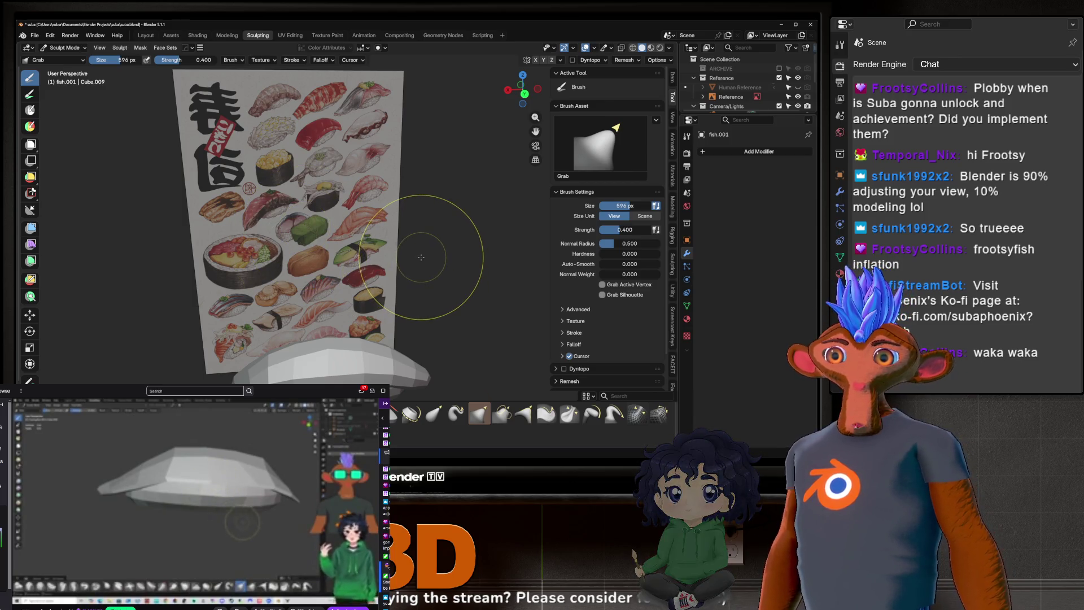
mouse_move(418, 195)
middle_mouse_down()
mouse_move(298, 328)
mouse_move(315, 274)
middle_mouse_up()
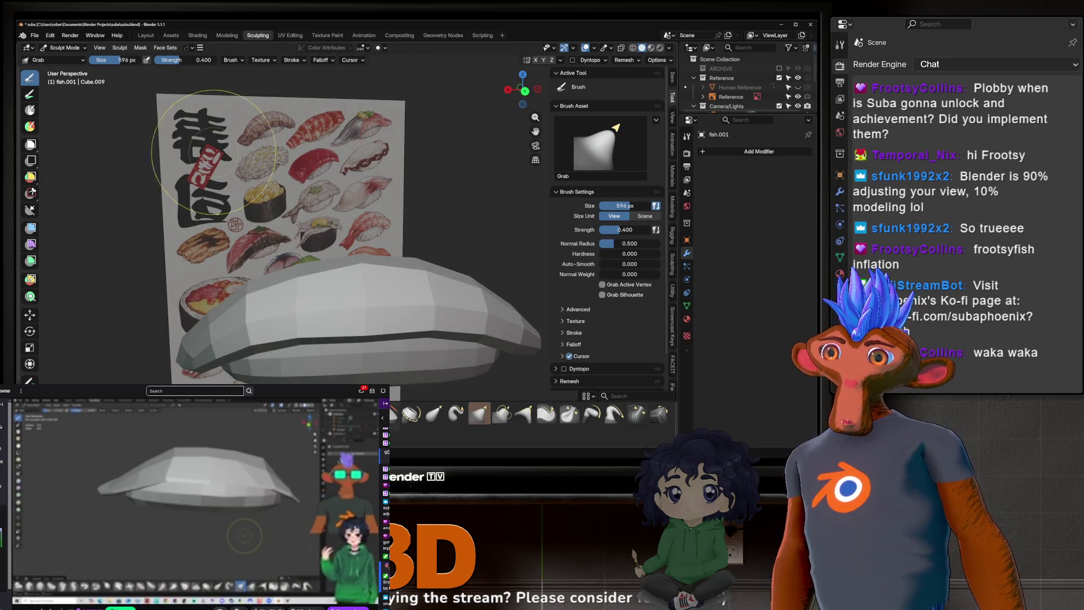
middle_click_drag(416, 254, 296, 237)
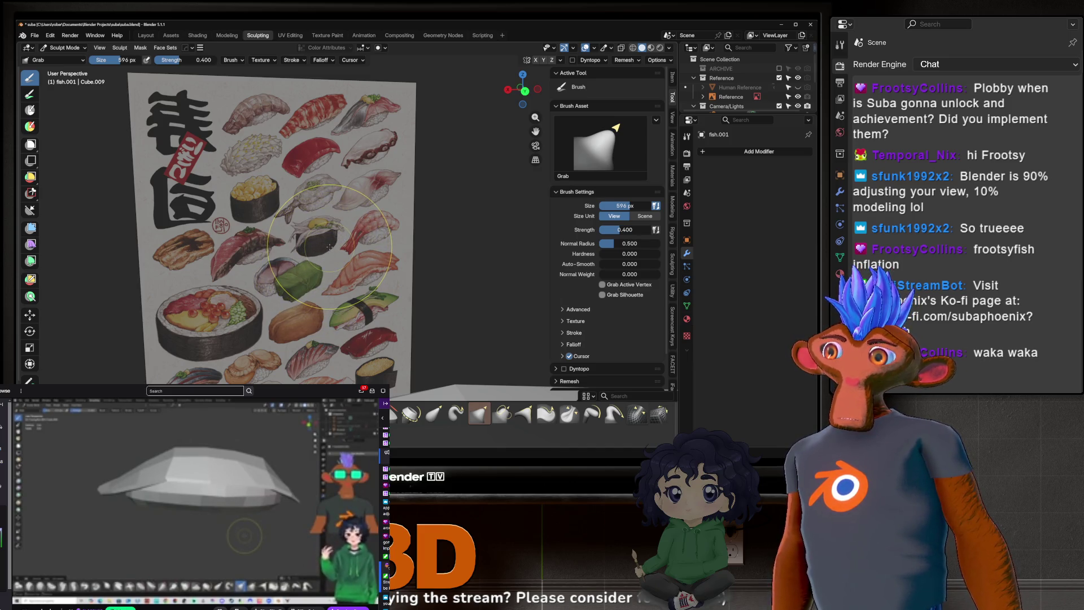
mouse_move(325, 220)
middle_mouse_down()
mouse_move(320, 201)
mouse_move(356, 184)
middle_mouse_up()
scroll(327, 141, "up", 3)
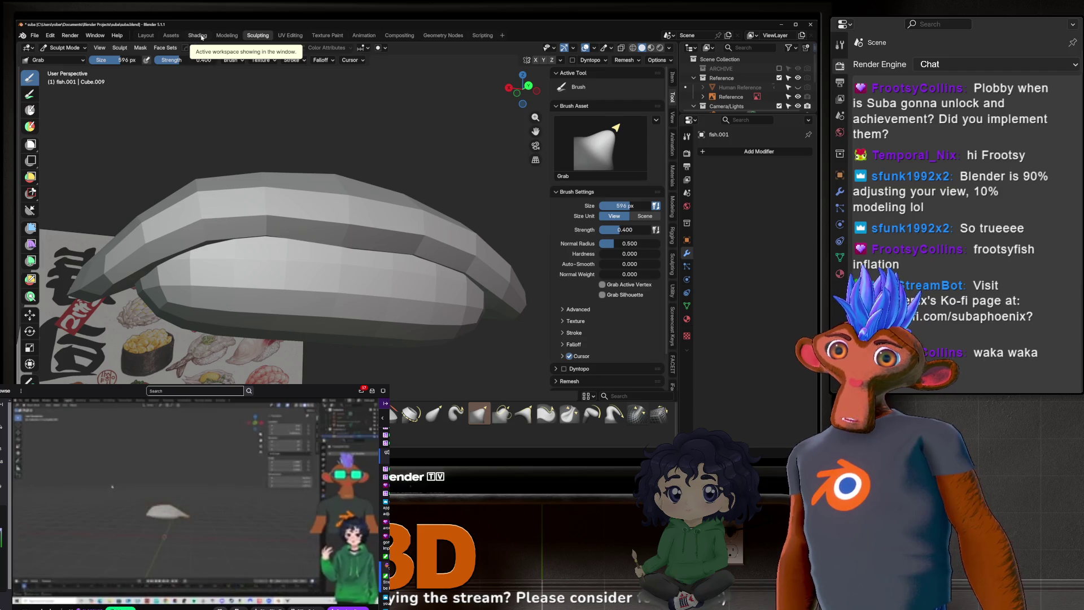
Step: Enter the Shading workspace and orbit from low side views to a front view of the fish
left_click(199, 35)
scroll(424, 158, "up", 3)
mouse_move(407, 149)
middle_mouse_down()
mouse_move(328, 121)
mouse_move(326, 109)
middle_mouse_up()
scroll(316, 117, "up", 4)
scroll(316, 117, "down", 5)
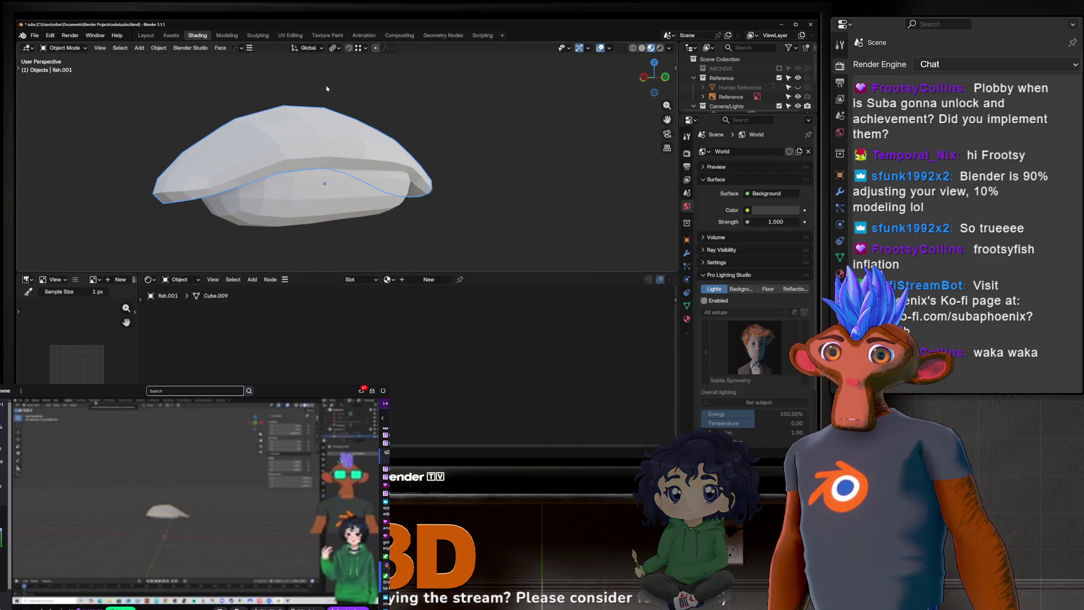
middle_click_drag(326, 89, 328, 165)
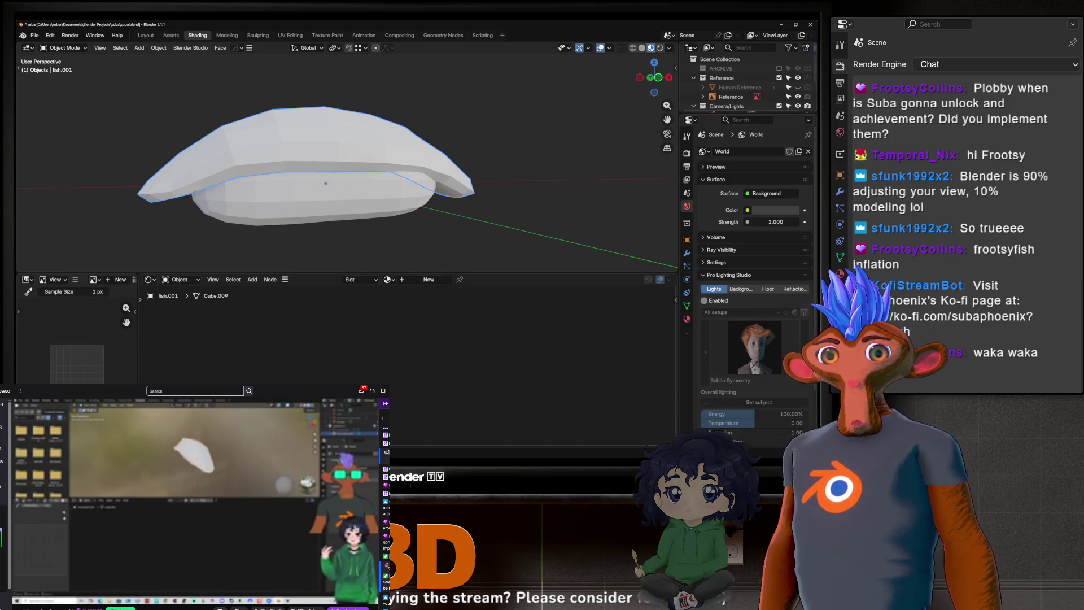
scroll(368, 174, "up", 3)
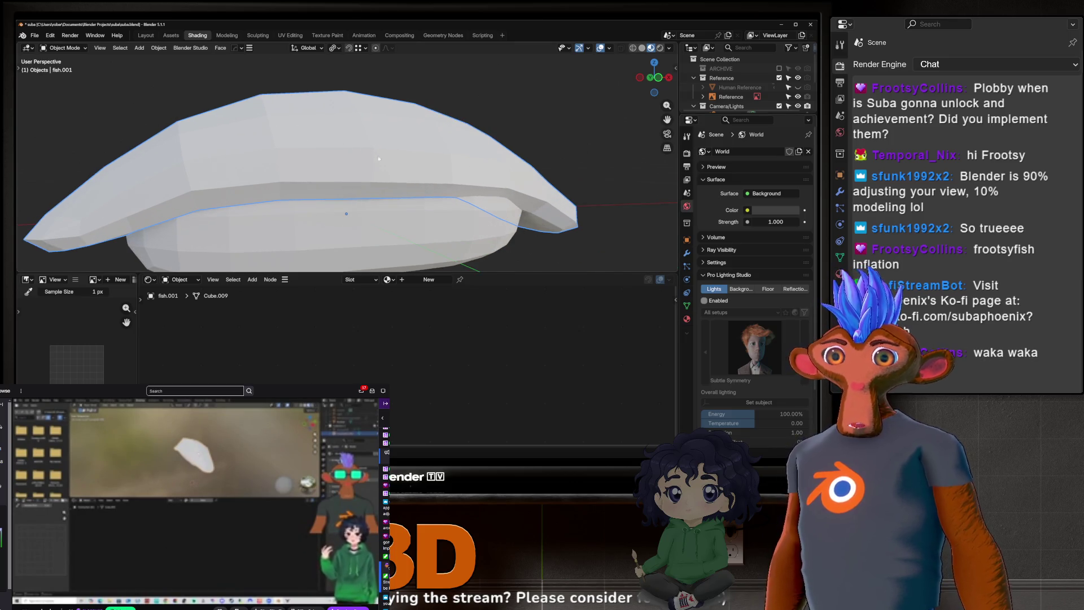
scroll(379, 157, "down", 5)
mouse_move(384, 153)
middle_mouse_down()
mouse_move(436, 104)
mouse_move(537, 114)
mouse_move(357, 141)
middle_mouse_up()
Step: Edit the fish mesh in the UV Editing workspace and toggle the UV stretch display
left_click(369, 175)
left_click(360, 153)
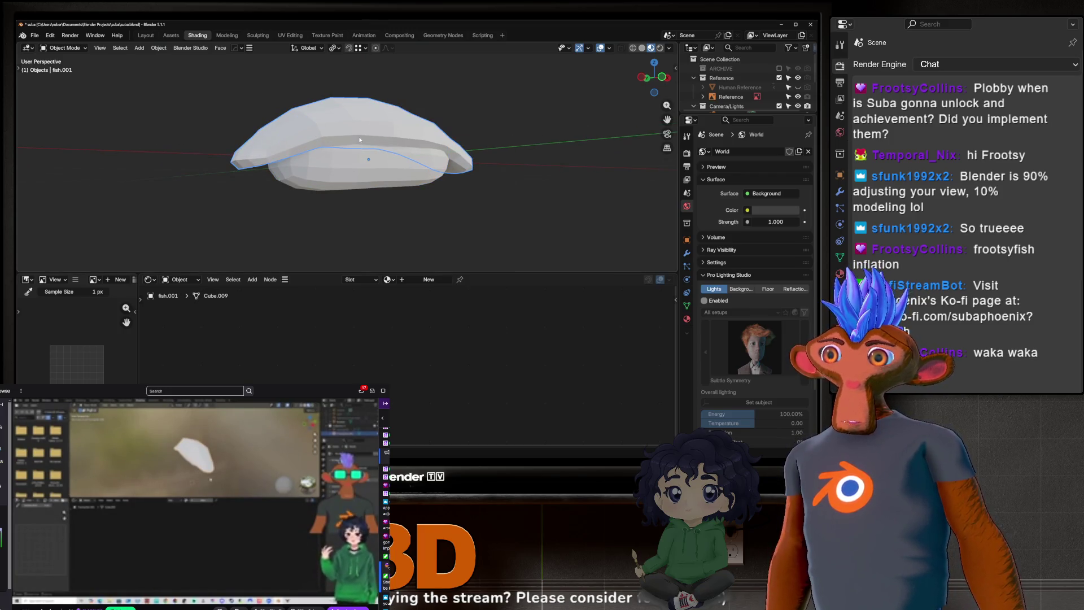
key("Tab")
left_click(302, 35)
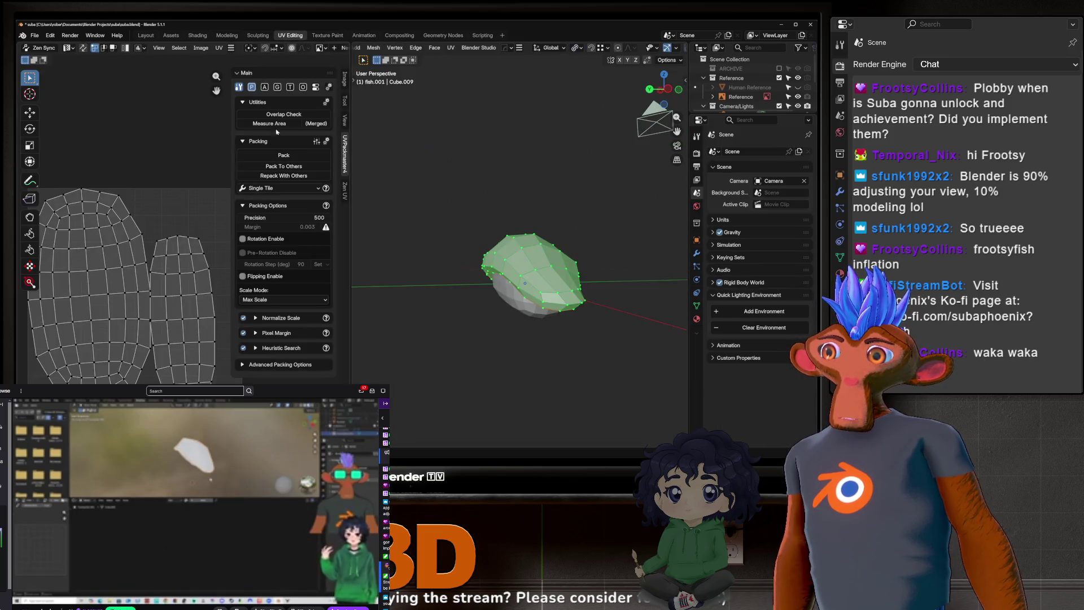
scroll(285, 52, "down", 4)
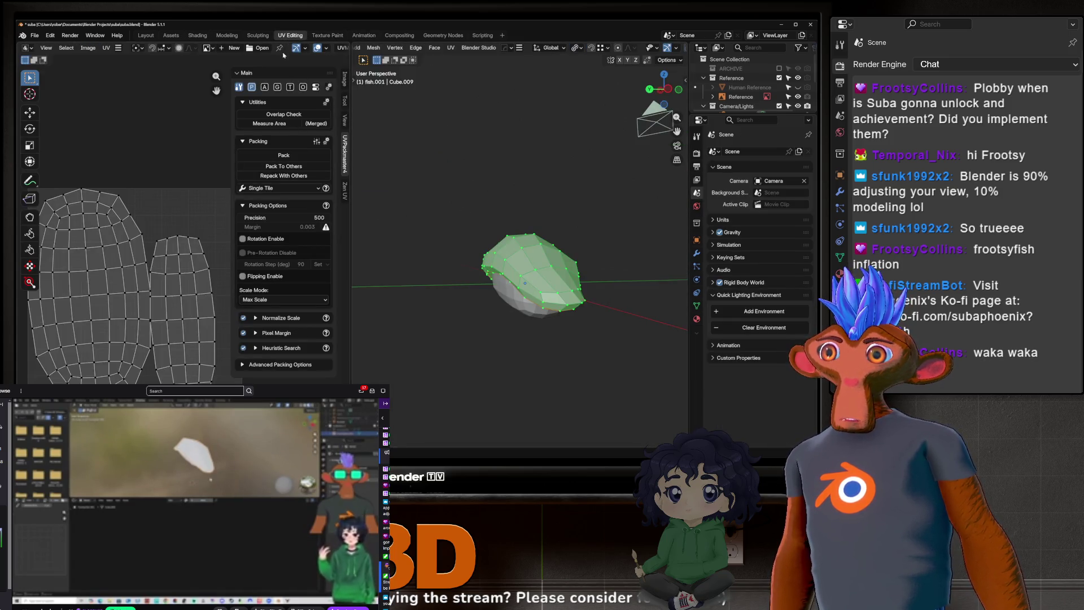
left_click(317, 50)
left_click(264, 153)
left_click(263, 152)
left_click(163, 48)
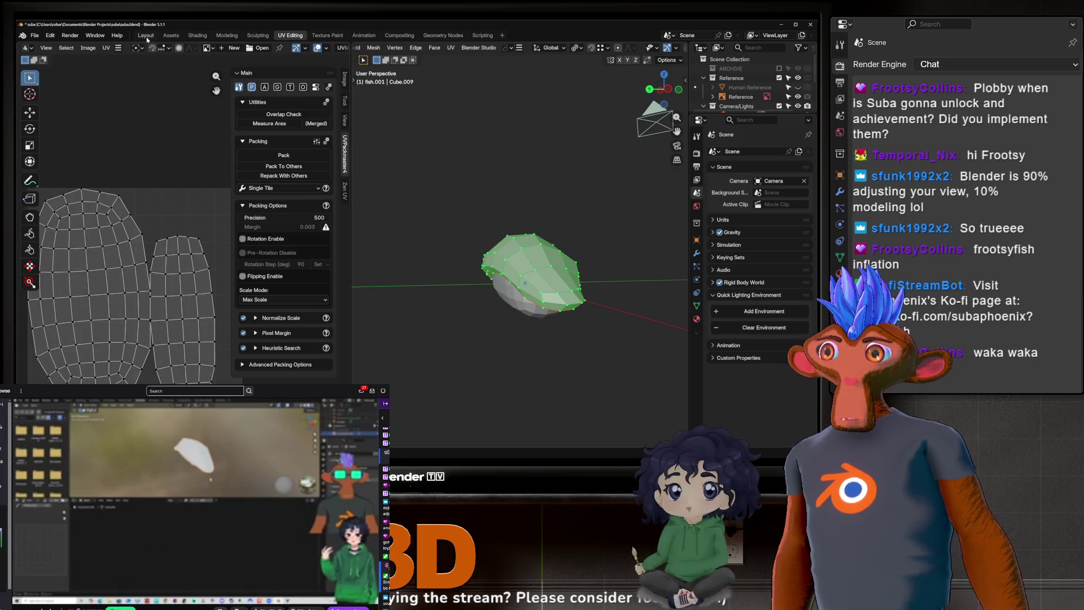
Step: Re-unwrap the fish with Minimum Stretch and return to Object Mode
middle_click_drag(508, 270, 518, 274)
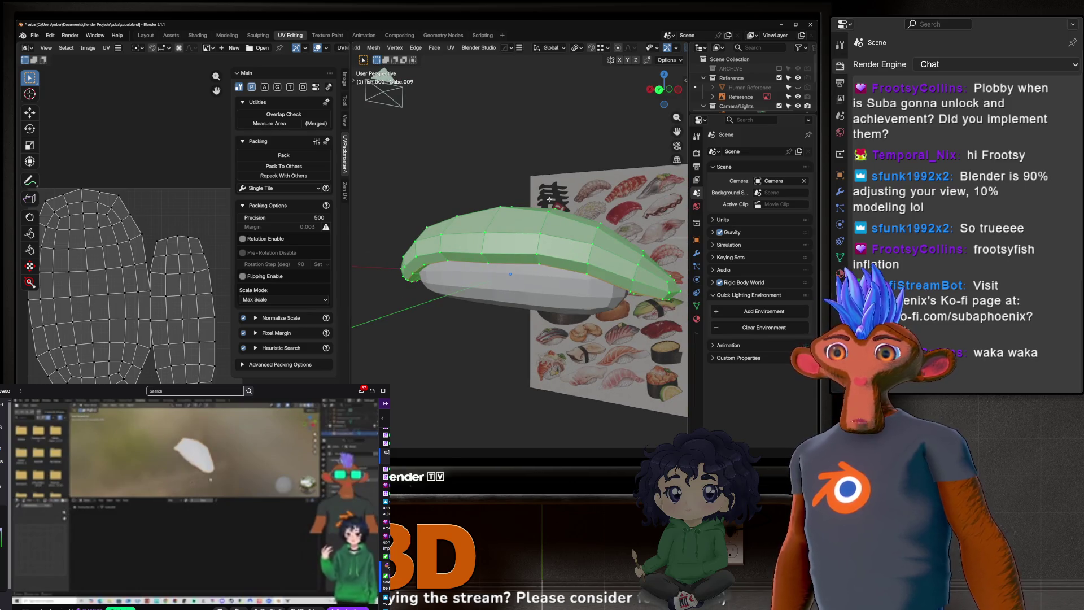
middle_click_drag(547, 220, 573, 262)
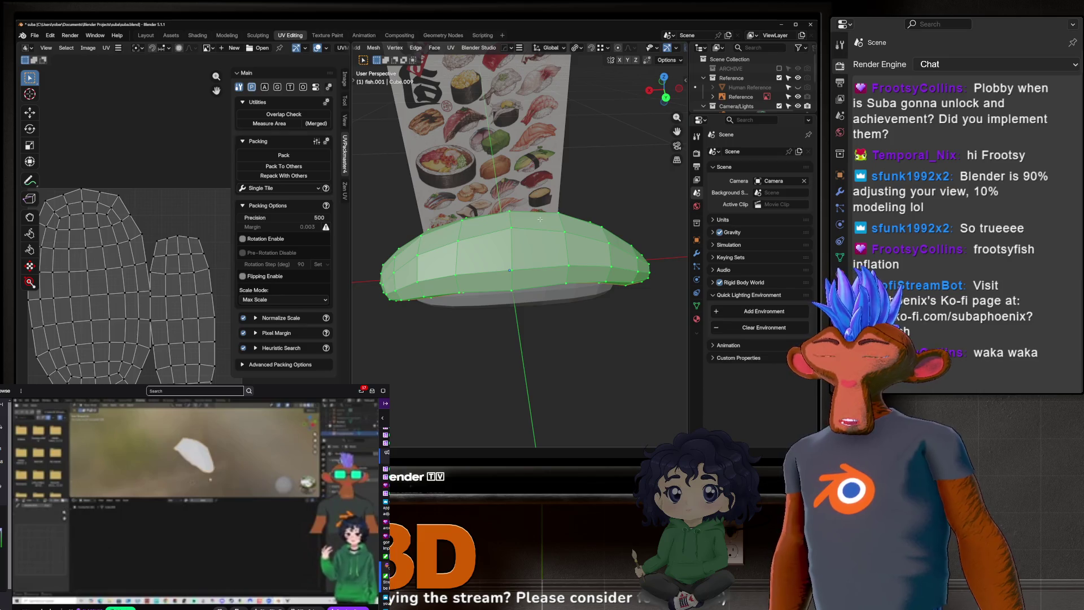
key("u")
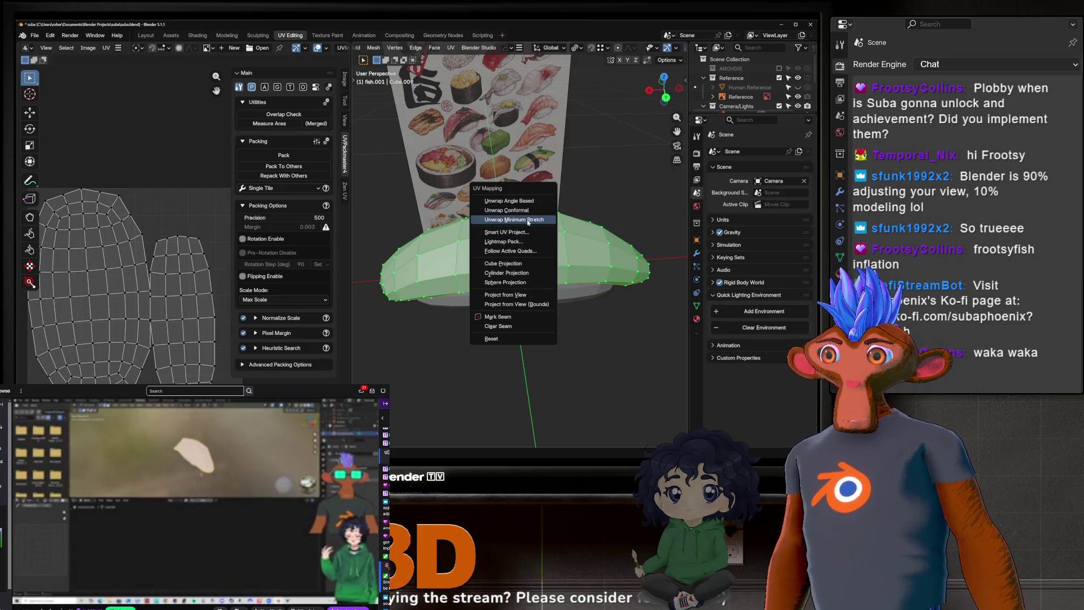
left_click(528, 222)
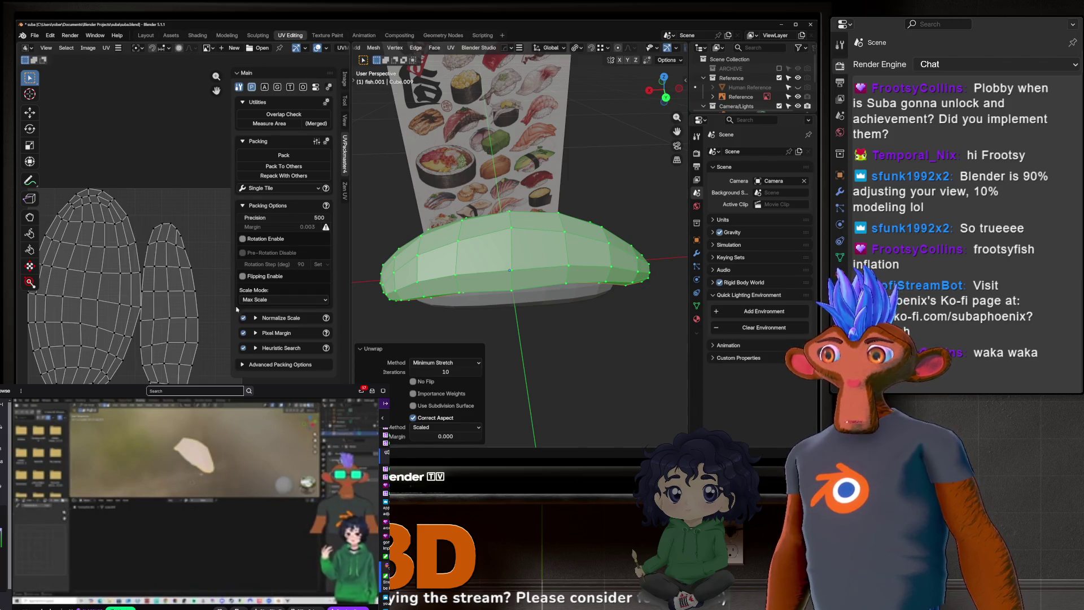
key("Tab")
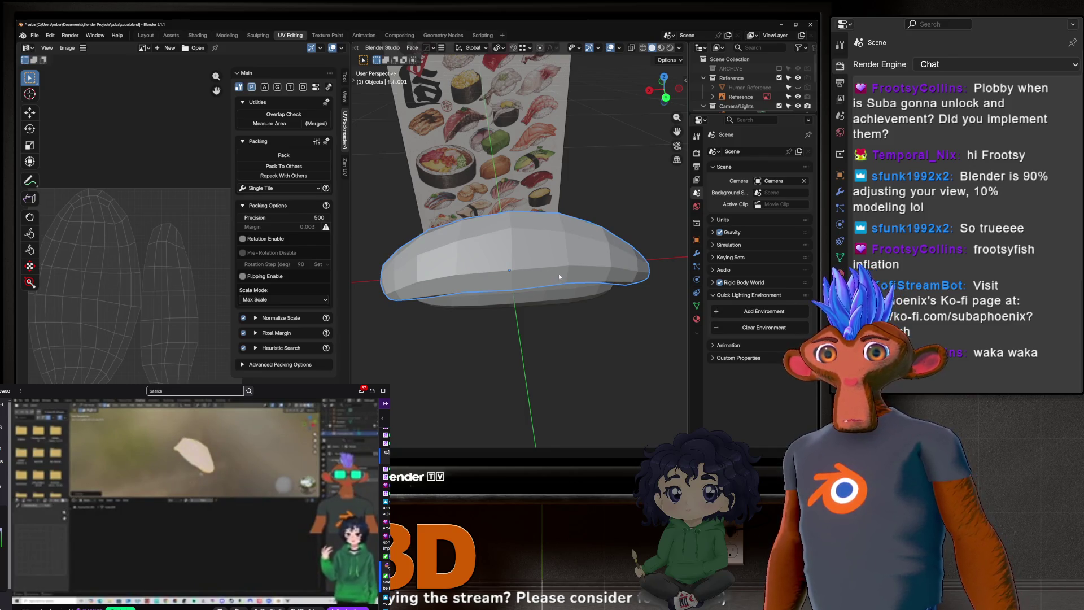
Step: Apply an option from the rice ball's edit-mode context menu, then go back to Shading
left_click(558, 273)
middle_click_drag(558, 272, 531, 273)
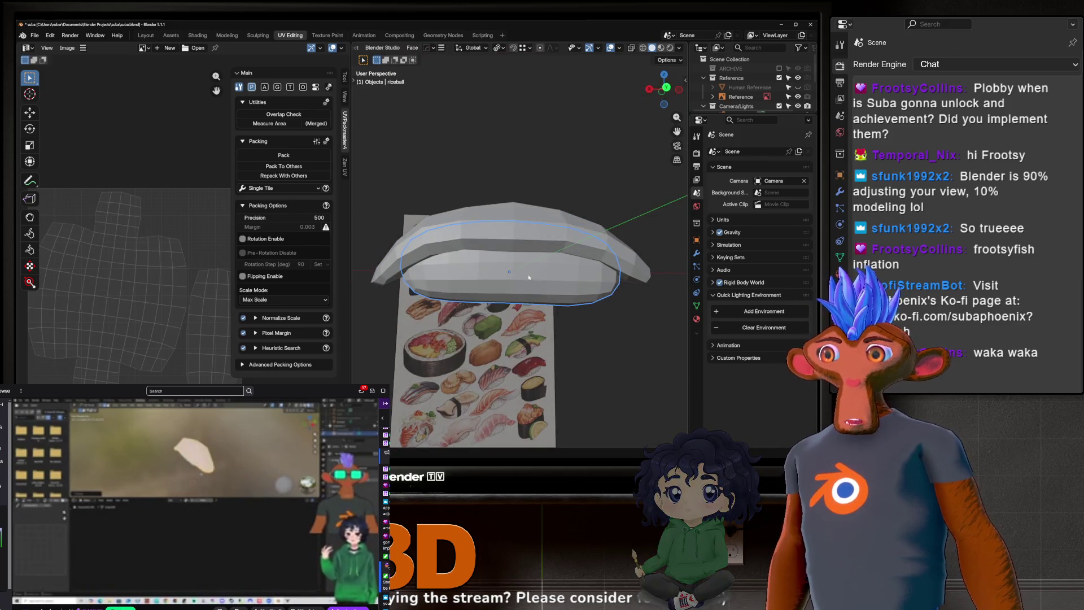
key("Tab")
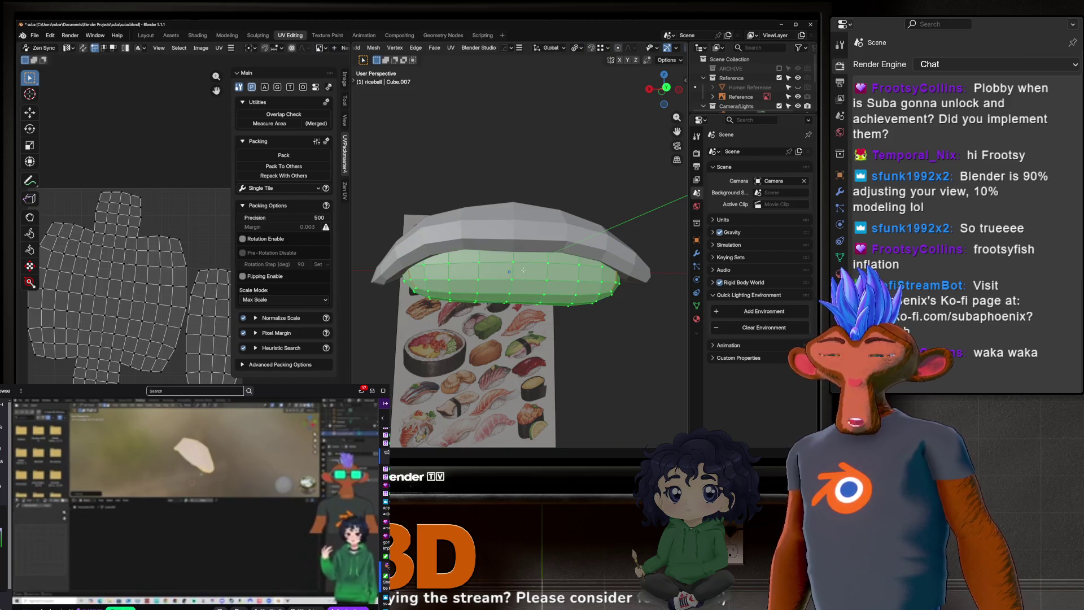
right_click(523, 271)
left_click(494, 274)
key("Tab")
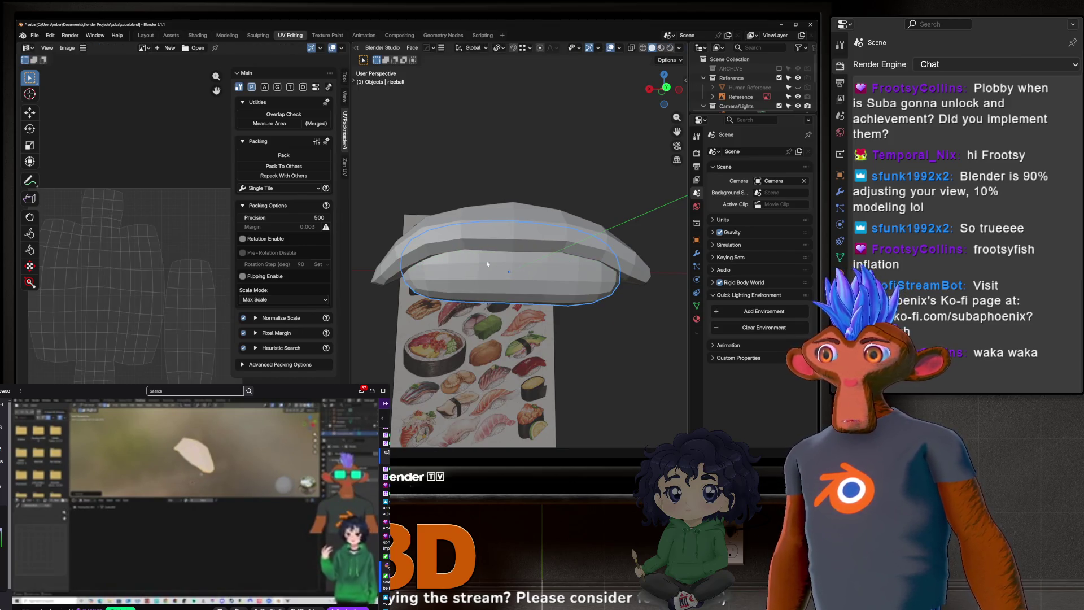
left_click(198, 35)
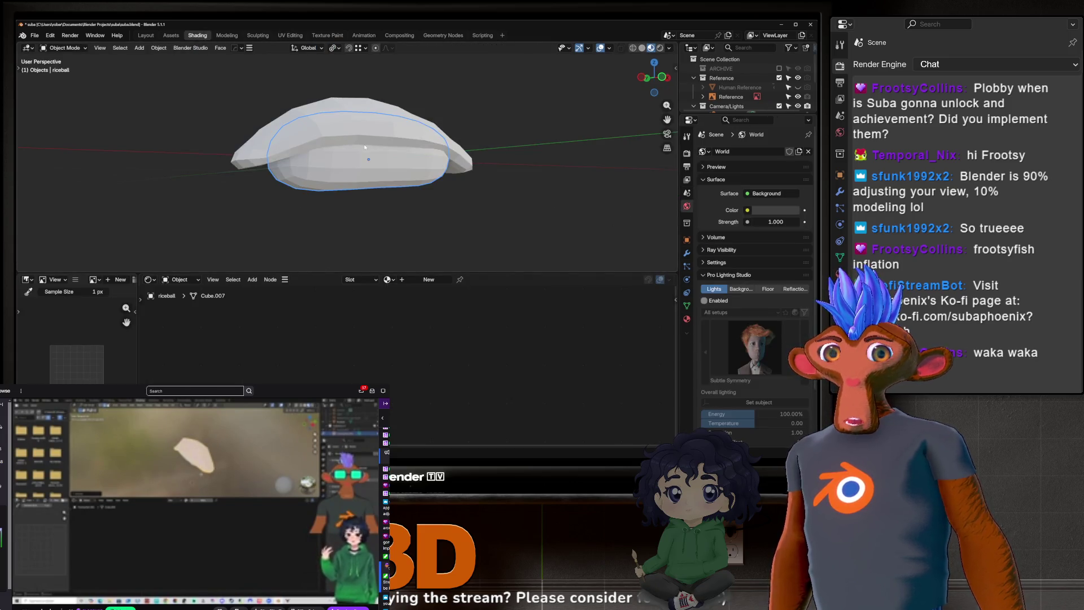
scroll(365, 148, "up", 2)
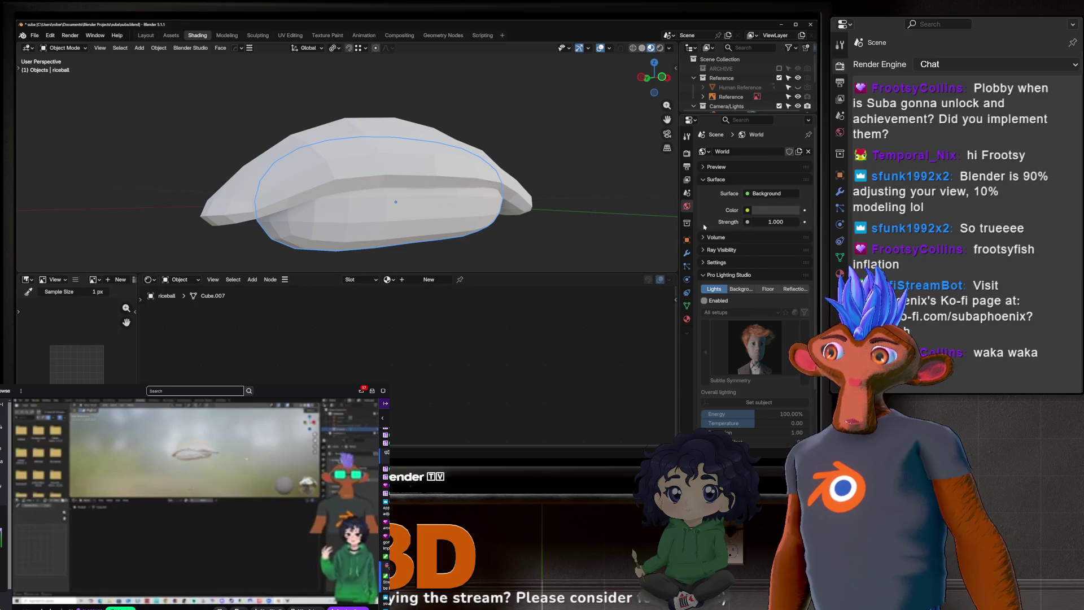
Step: Clear the selection and box-select both the rice ball and the fish
middle_click_drag(362, 169, 396, 164)
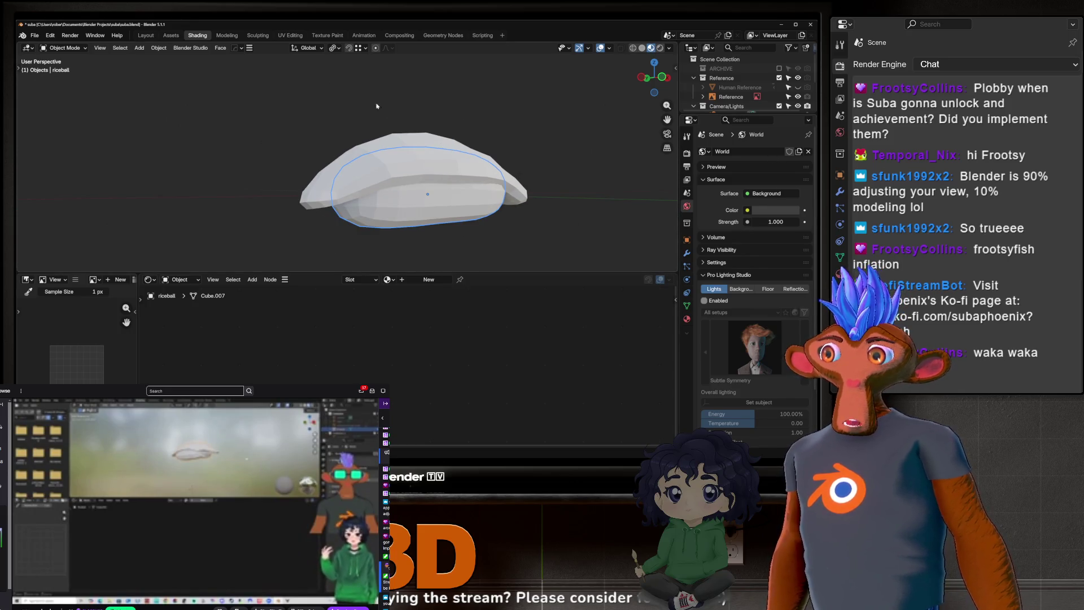
left_click(274, 80)
mouse_move(189, 72)
left_mouse_down()
mouse_move(245, 109)
mouse_move(197, 100)
mouse_move(364, 131)
mouse_move(245, 148)
mouse_move(172, 136)
mouse_move(375, 170)
mouse_move(269, 172)
mouse_move(328, 202)
mouse_move(534, 252)
mouse_move(567, 248)
mouse_move(492, 247)
left_mouse_up()
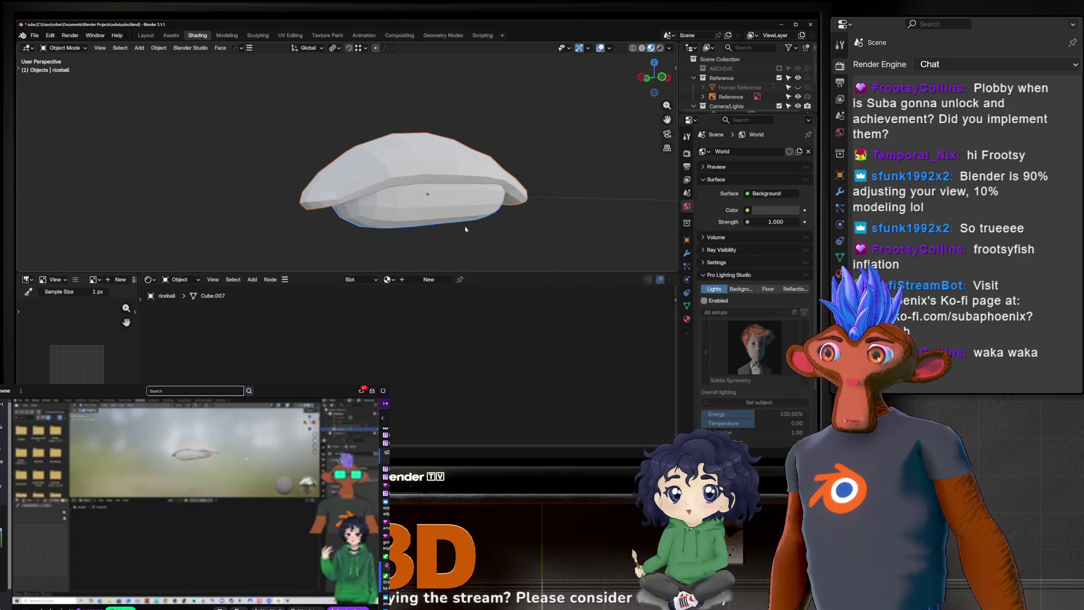
left_click_drag(287, 102, 572, 269)
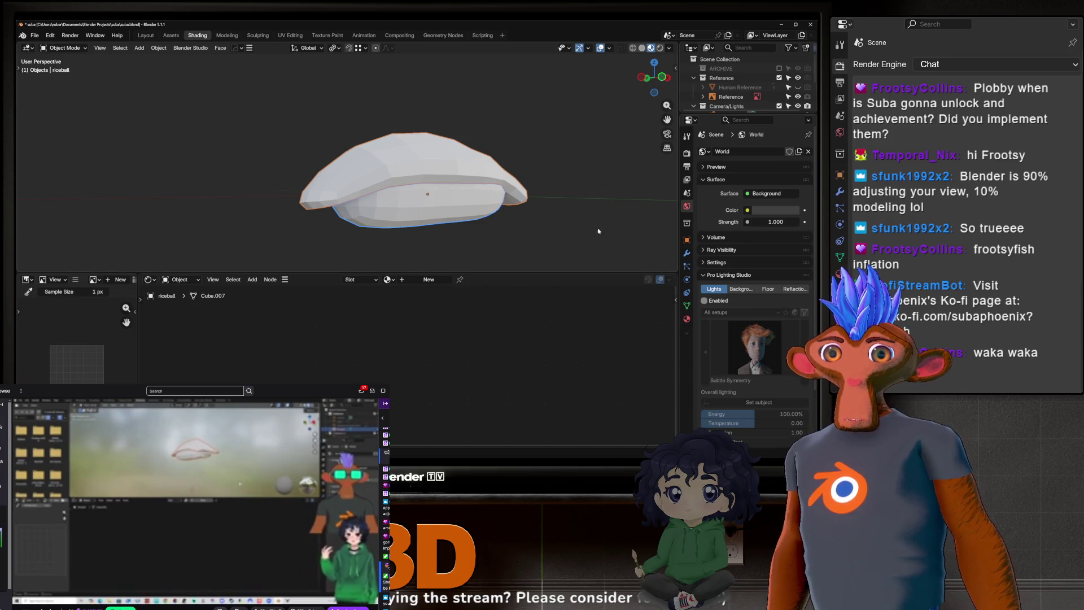
Step: Apply the sushi pieces' transforms and subdivide them at level 2
key("ctrl+a")
left_click(499, 218)
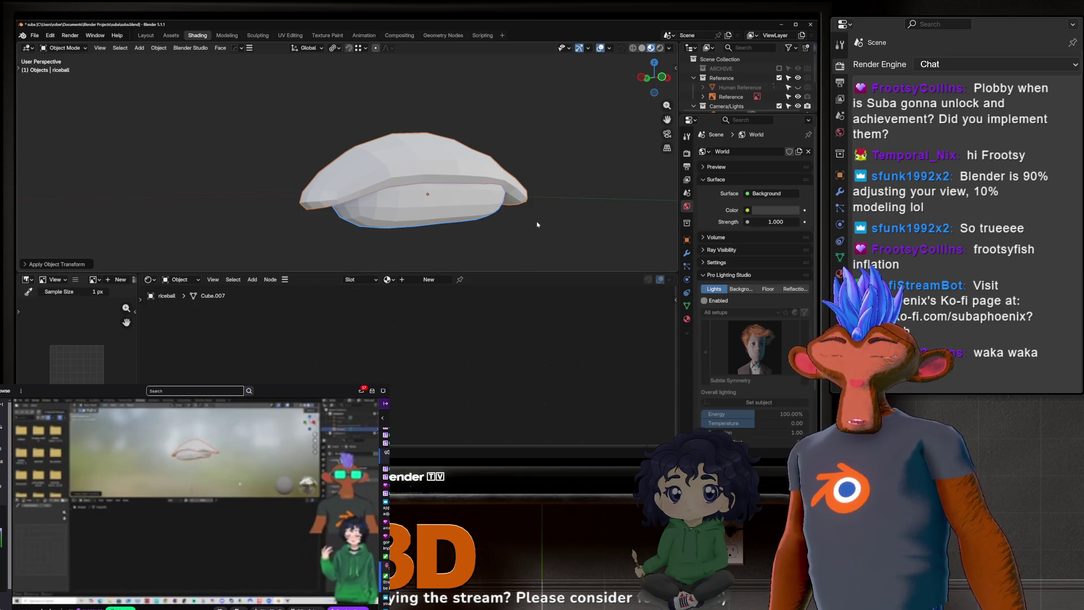
key("ctrl+2")
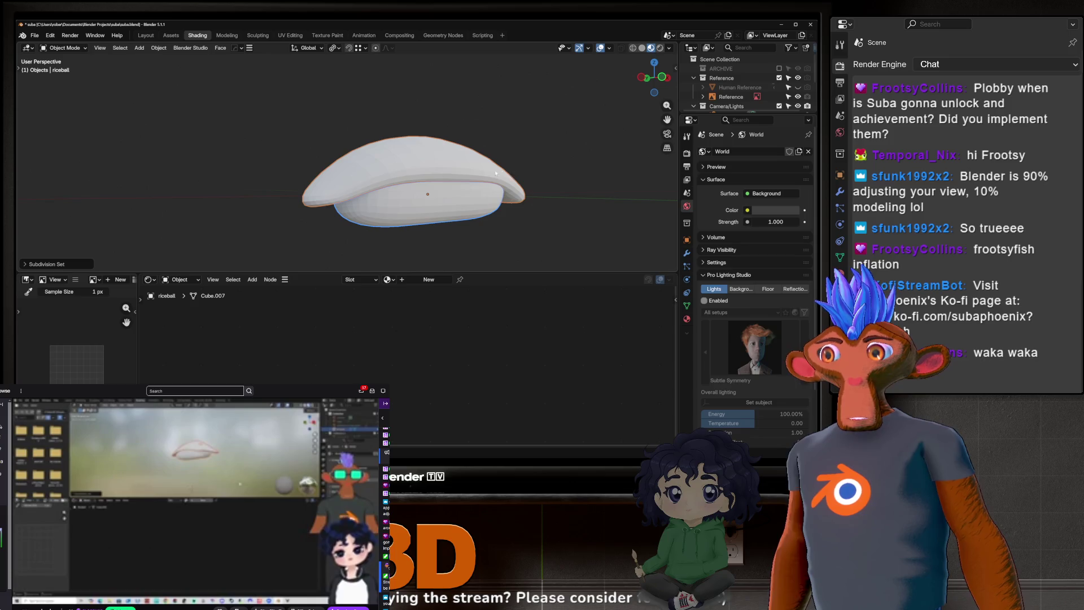
Step: Shade both sushi pieces smooth, then deselect them
right_click(464, 176)
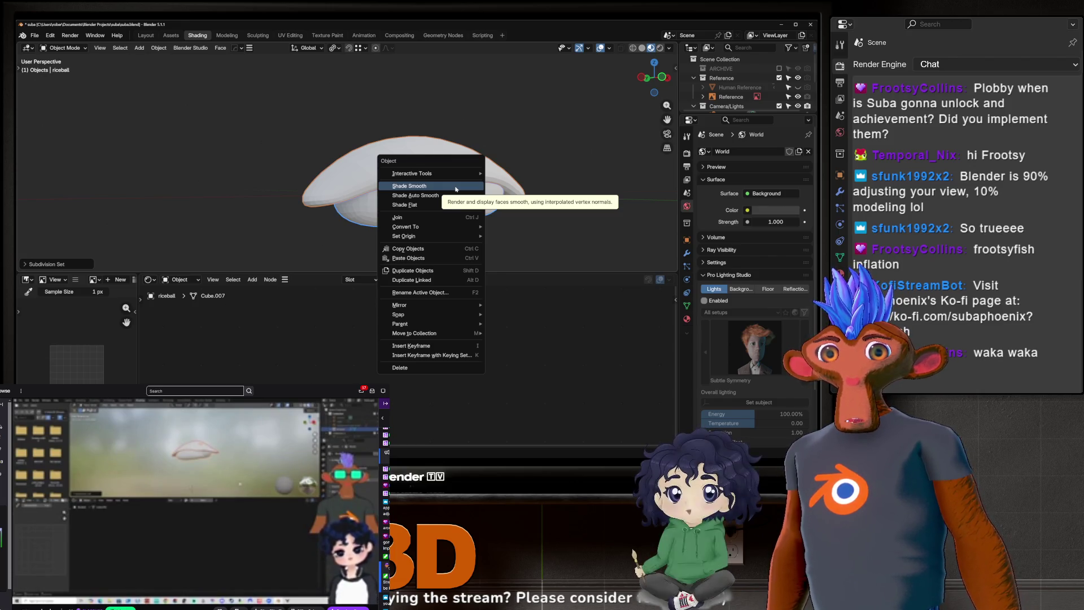
left_click(456, 189)
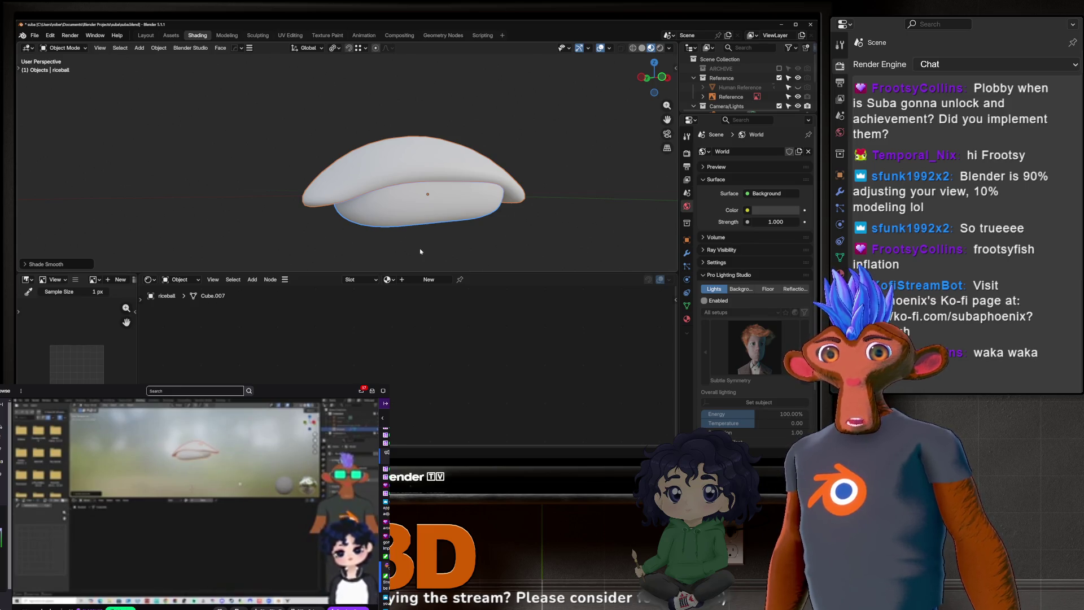
left_click(478, 259)
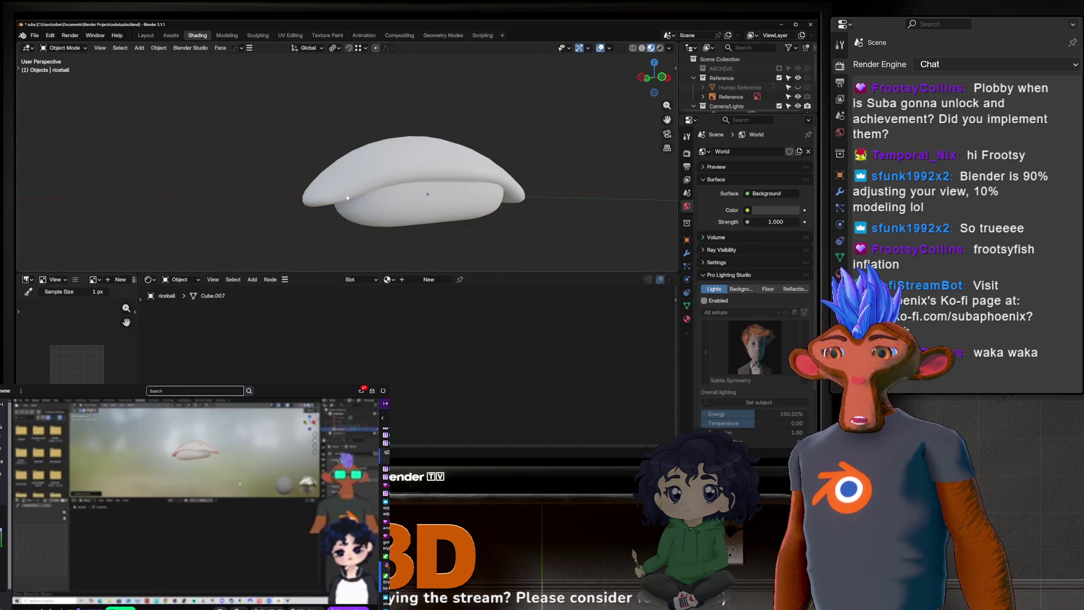
Step: Orbit to look down on the sushi and select the fish piece
scroll(346, 197, "up", 3)
mouse_move(347, 197)
middle_mouse_down()
mouse_move(412, 148)
mouse_move(425, 184)
middle_mouse_up()
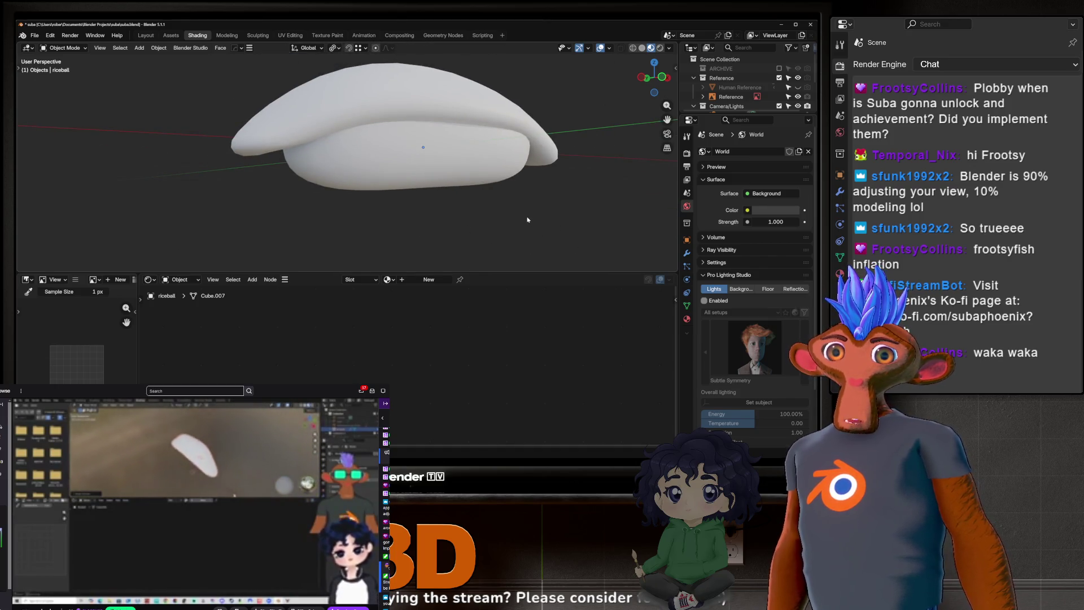
mouse_move(527, 220)
middle_mouse_down()
mouse_move(491, 187)
mouse_move(554, 191)
mouse_move(421, 195)
mouse_move(381, 100)
middle_mouse_up()
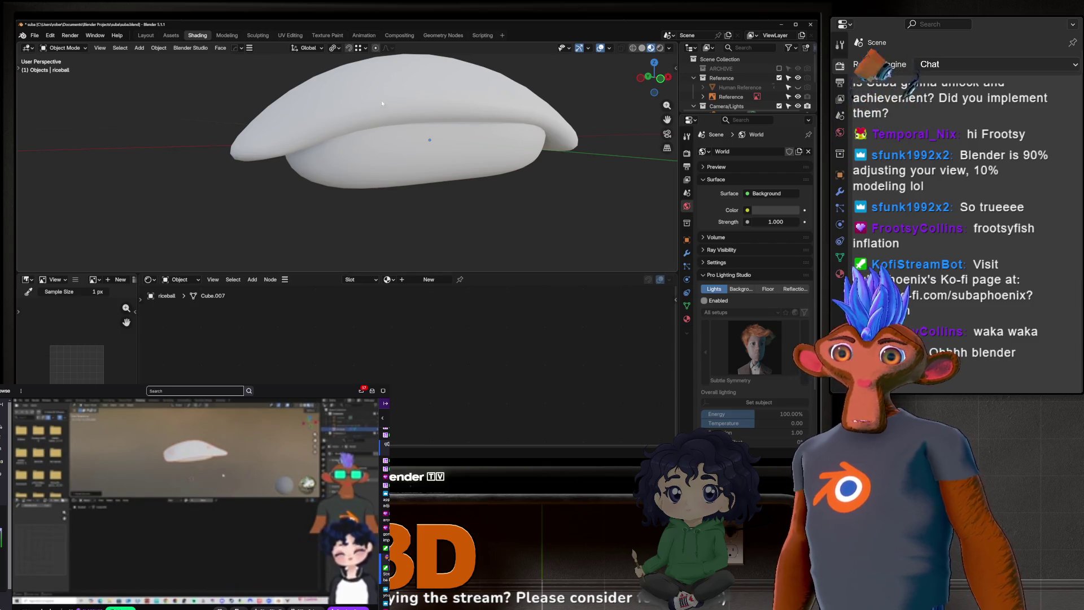
left_click(403, 106)
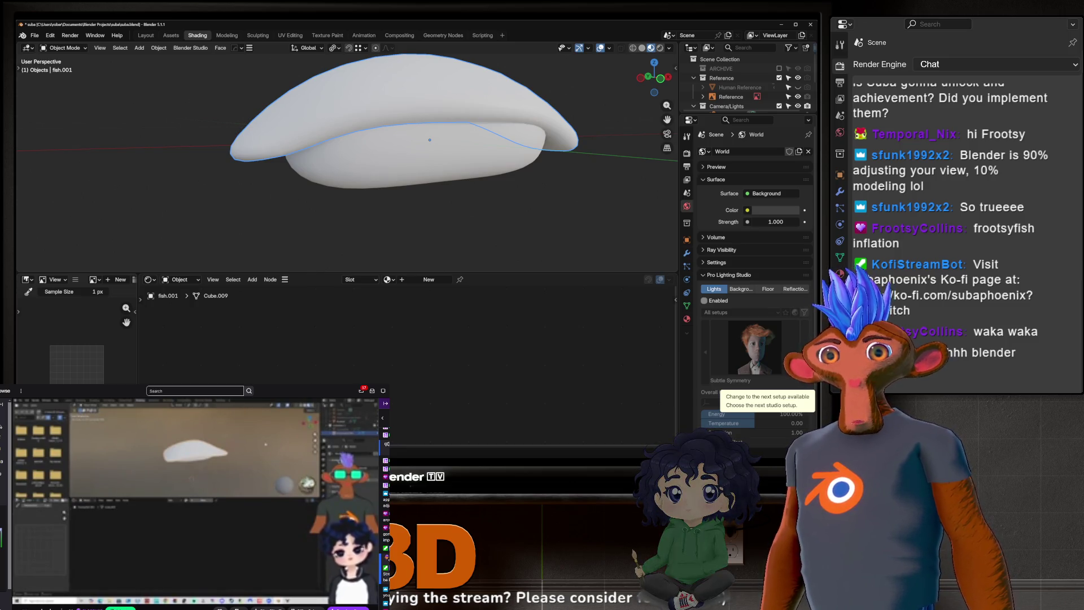
Step: Add a new material to the fish and begin renaming it
left_click(401, 280)
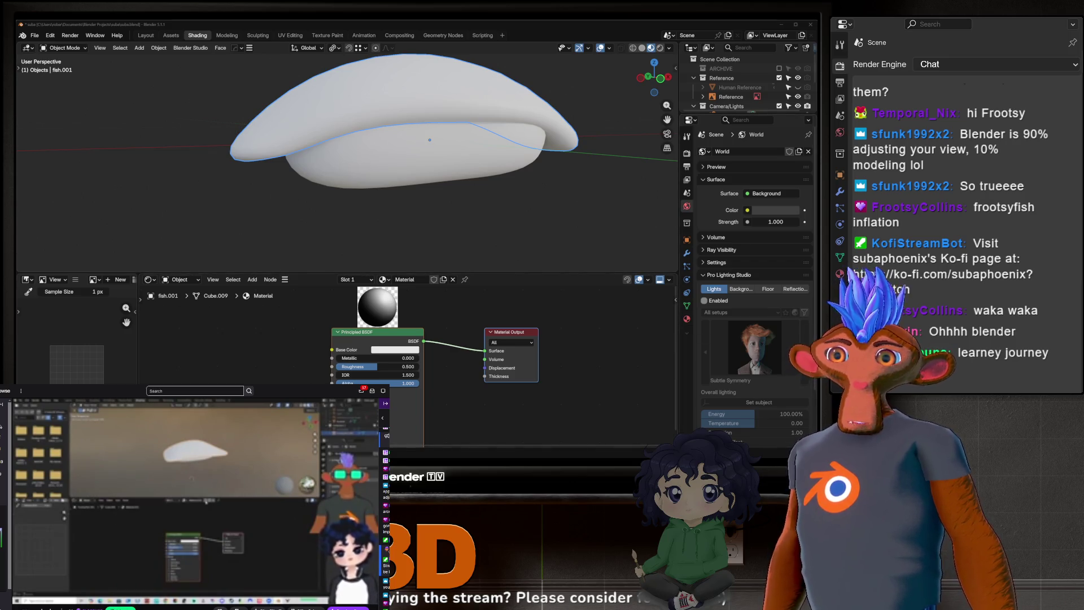
left_click(406, 280)
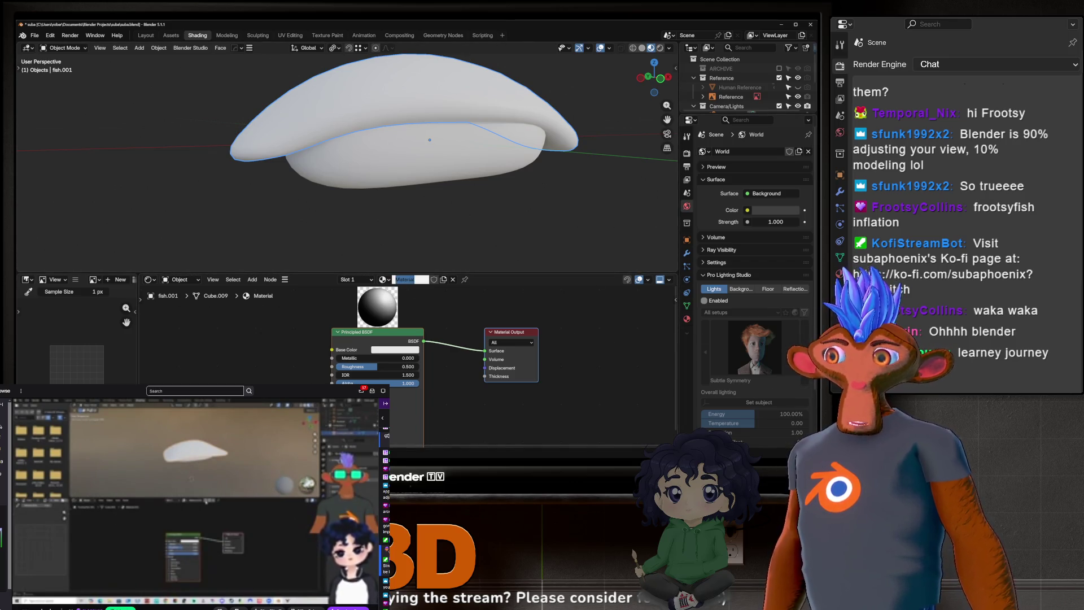